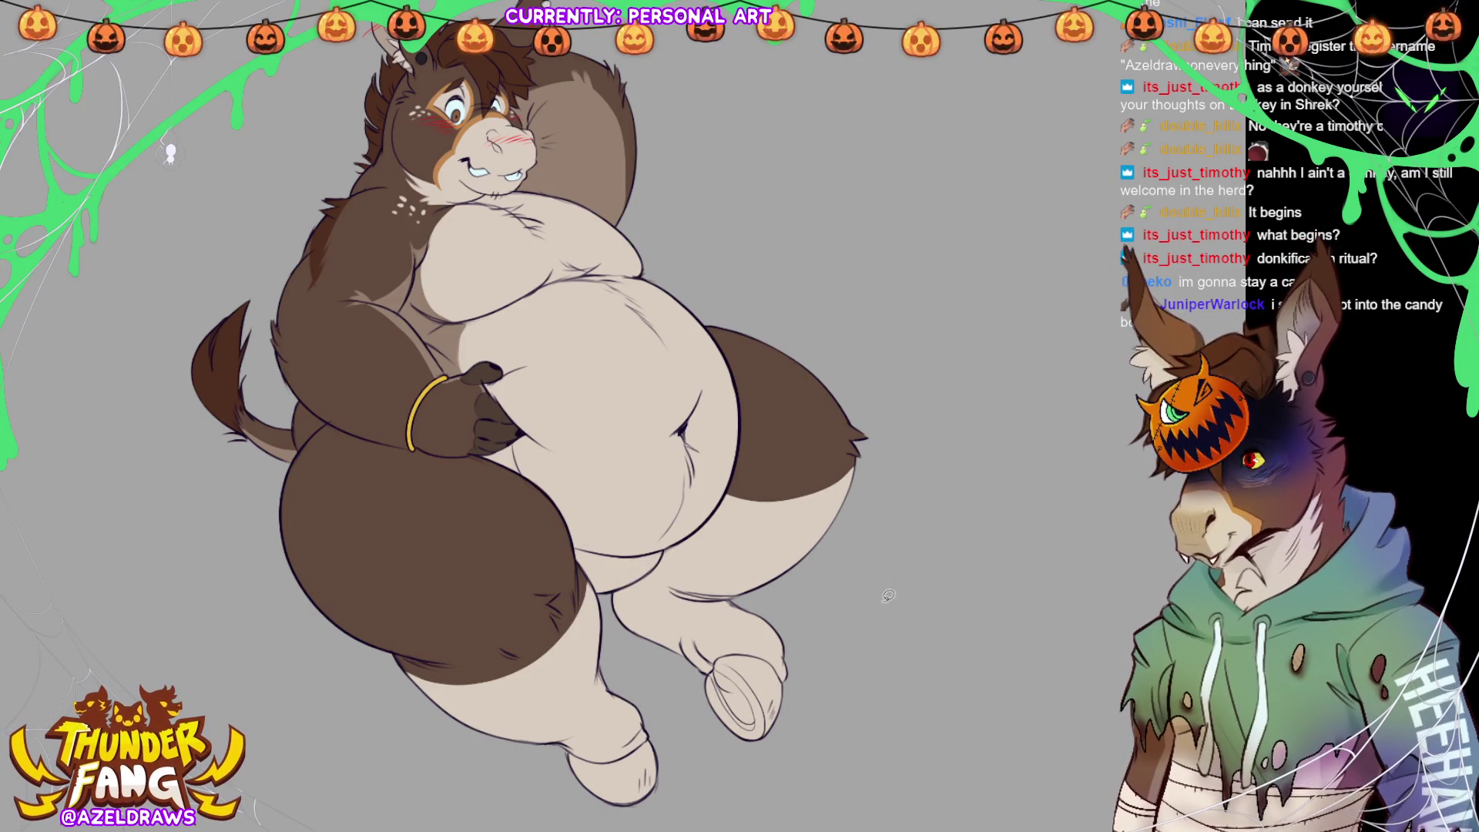
- Sample tan from the eye and paint tan bands along the lower leg and thigh edges
click(475, 116)
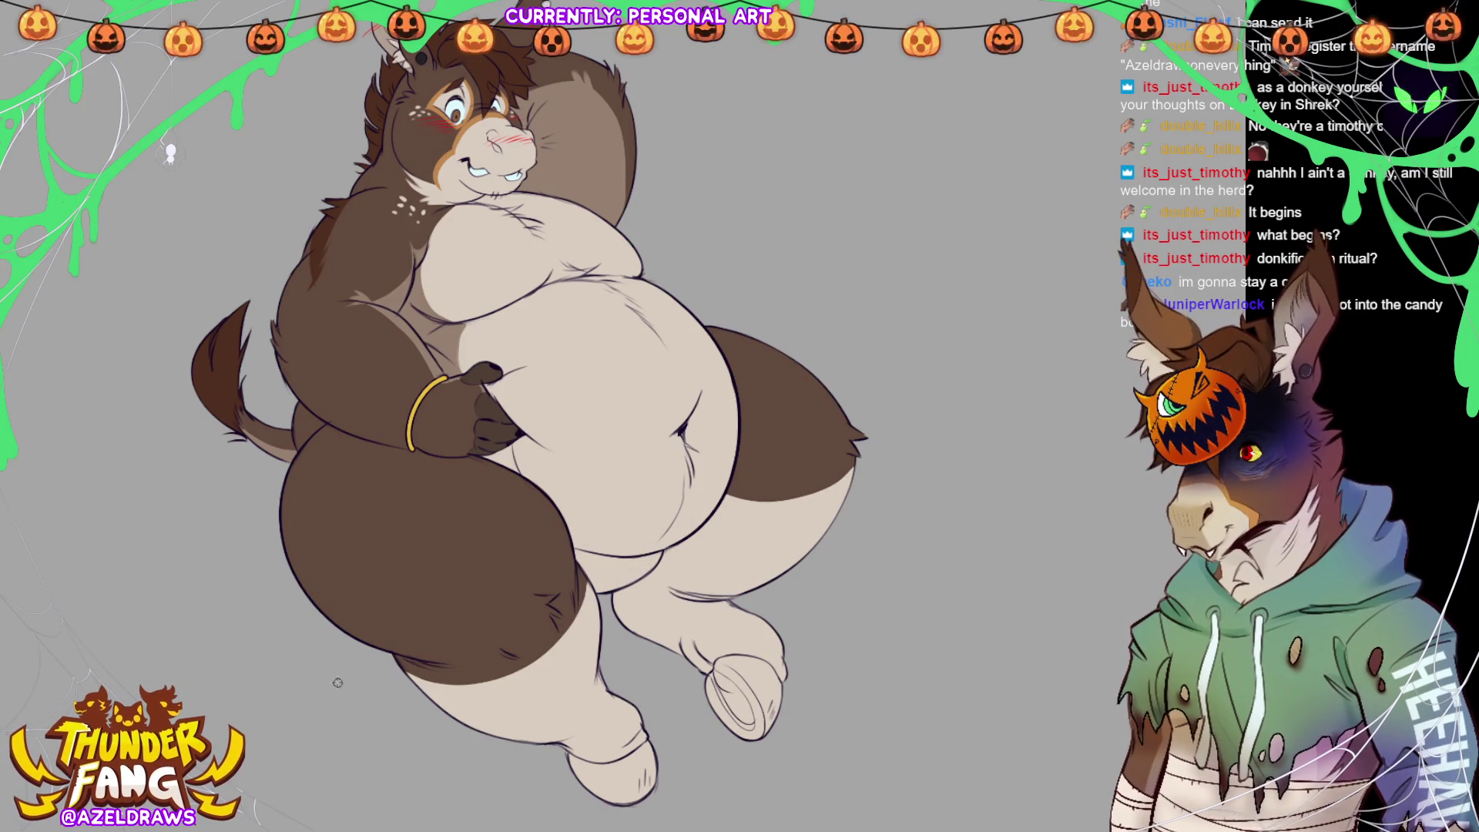
mouse_move(401, 669)
mouse_down()
mouse_move(482, 691)
mouse_move(538, 672)
mouse_up()
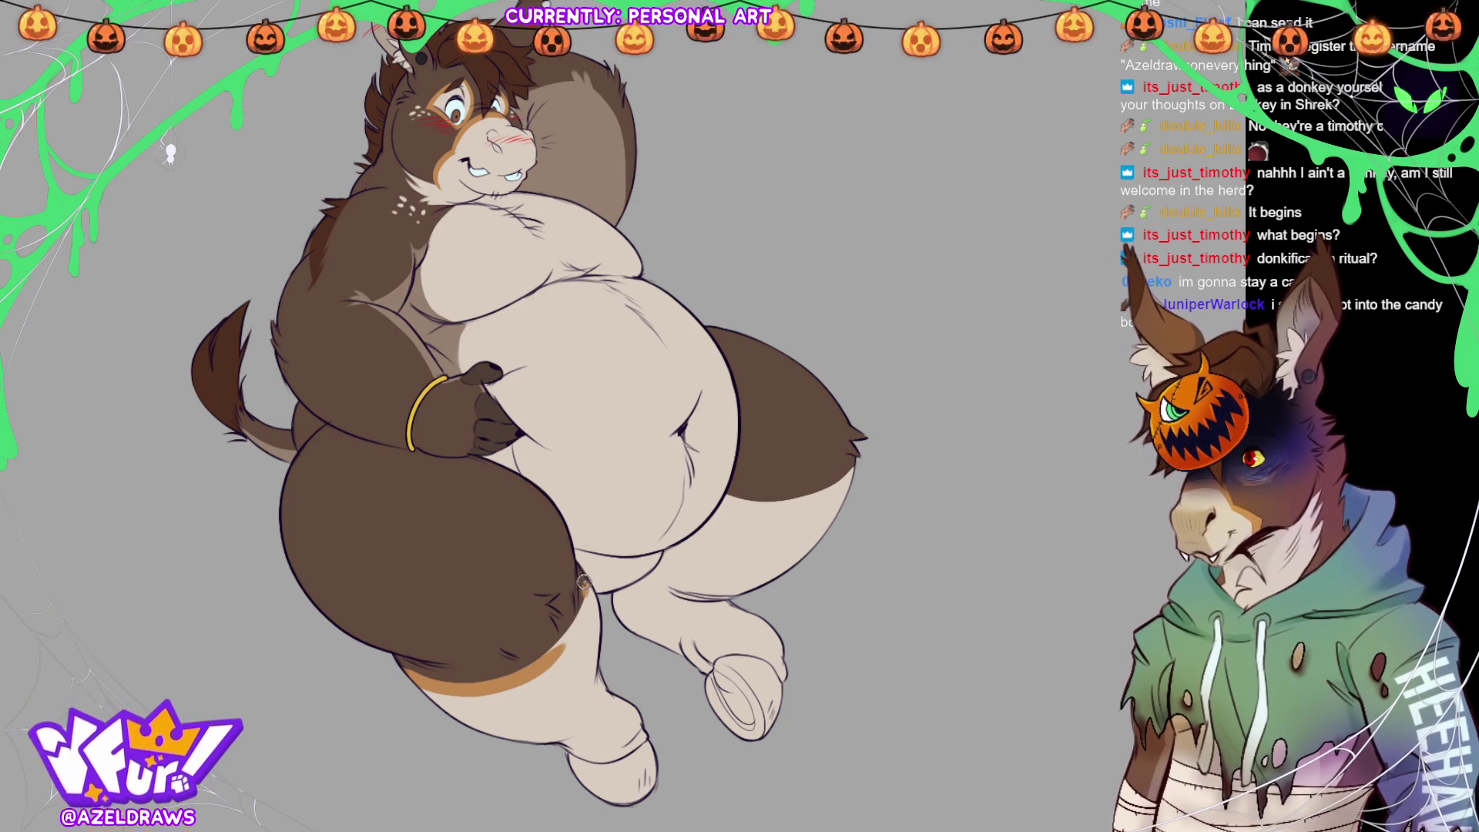
drag(589, 576, 549, 655)
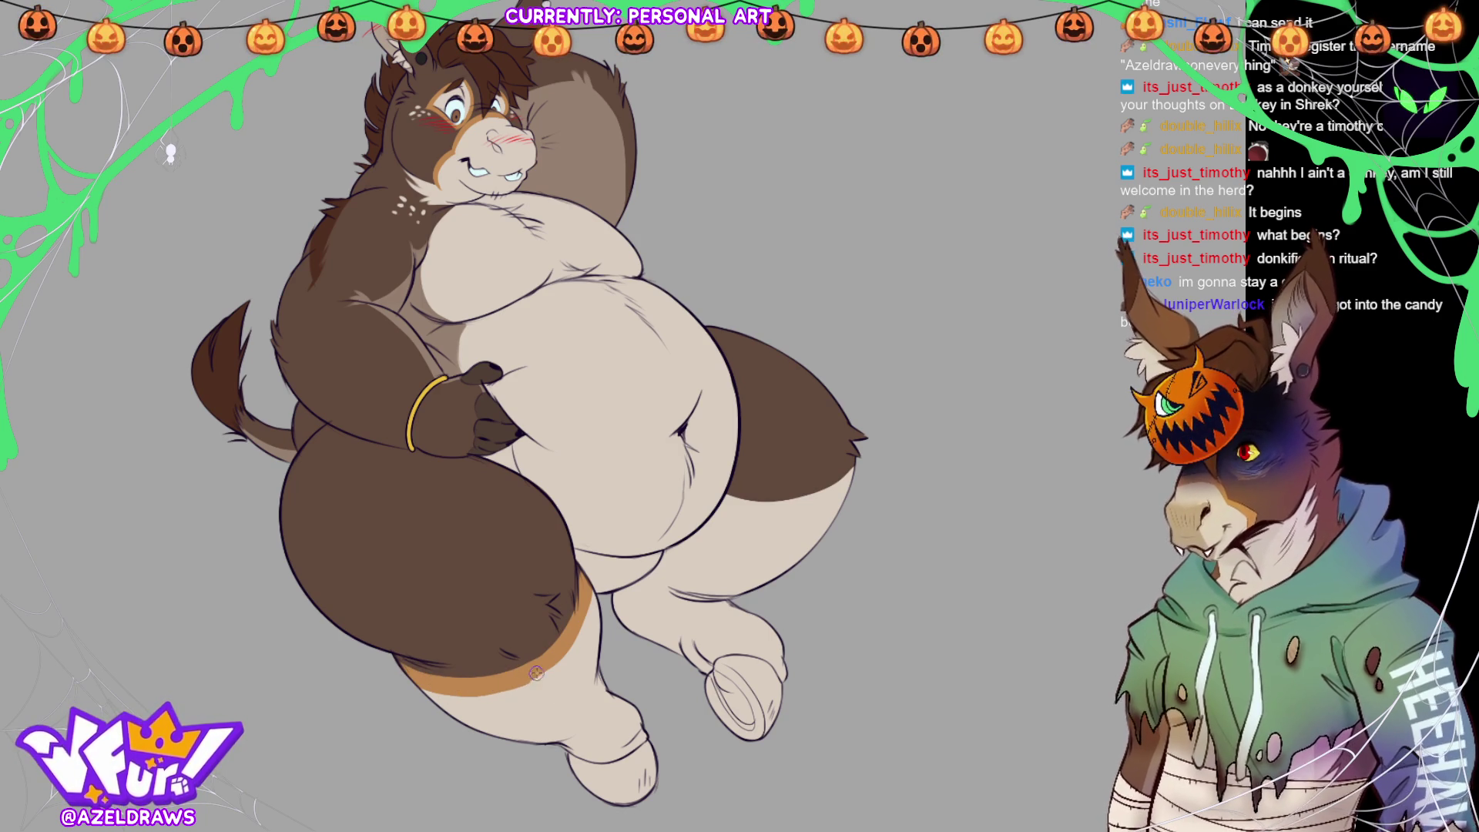
mouse_move(725, 497)
mouse_down()
mouse_move(782, 508)
mouse_move(856, 460)
mouse_up()
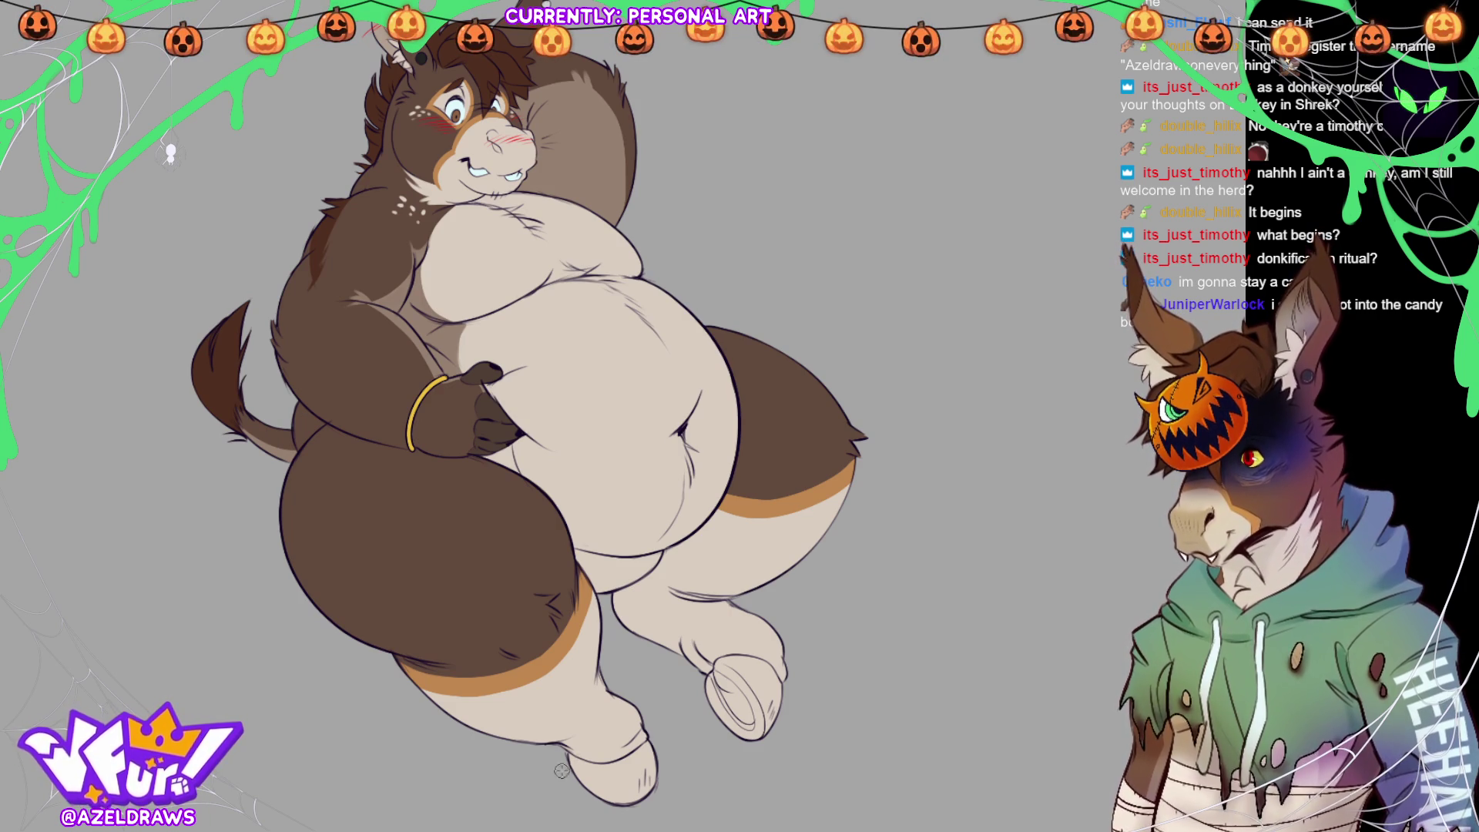
mouse_move(563, 767)
mouse_down()
mouse_move(623, 763)
mouse_move(658, 737)
mouse_up()
- Fill the hooves solid dark grey, covering the lower part, top edge and remaining area
mouse_move(581, 768)
mouse_down()
mouse_move(566, 770)
mouse_move(628, 801)
mouse_move(651, 751)
mouse_move(568, 775)
mouse_move(630, 795)
mouse_move(626, 781)
mouse_move(629, 797)
mouse_move(620, 785)
mouse_move(663, 779)
mouse_move(643, 788)
mouse_up()
mouse_move(713, 682)
mouse_down()
mouse_move(728, 664)
mouse_move(768, 672)
mouse_move(770, 728)
mouse_up()
mouse_move(718, 672)
mouse_down()
mouse_move(770, 686)
mouse_move(708, 689)
mouse_move(751, 735)
mouse_move(759, 688)
mouse_move(720, 712)
mouse_move(759, 724)
mouse_move(727, 699)
mouse_up()
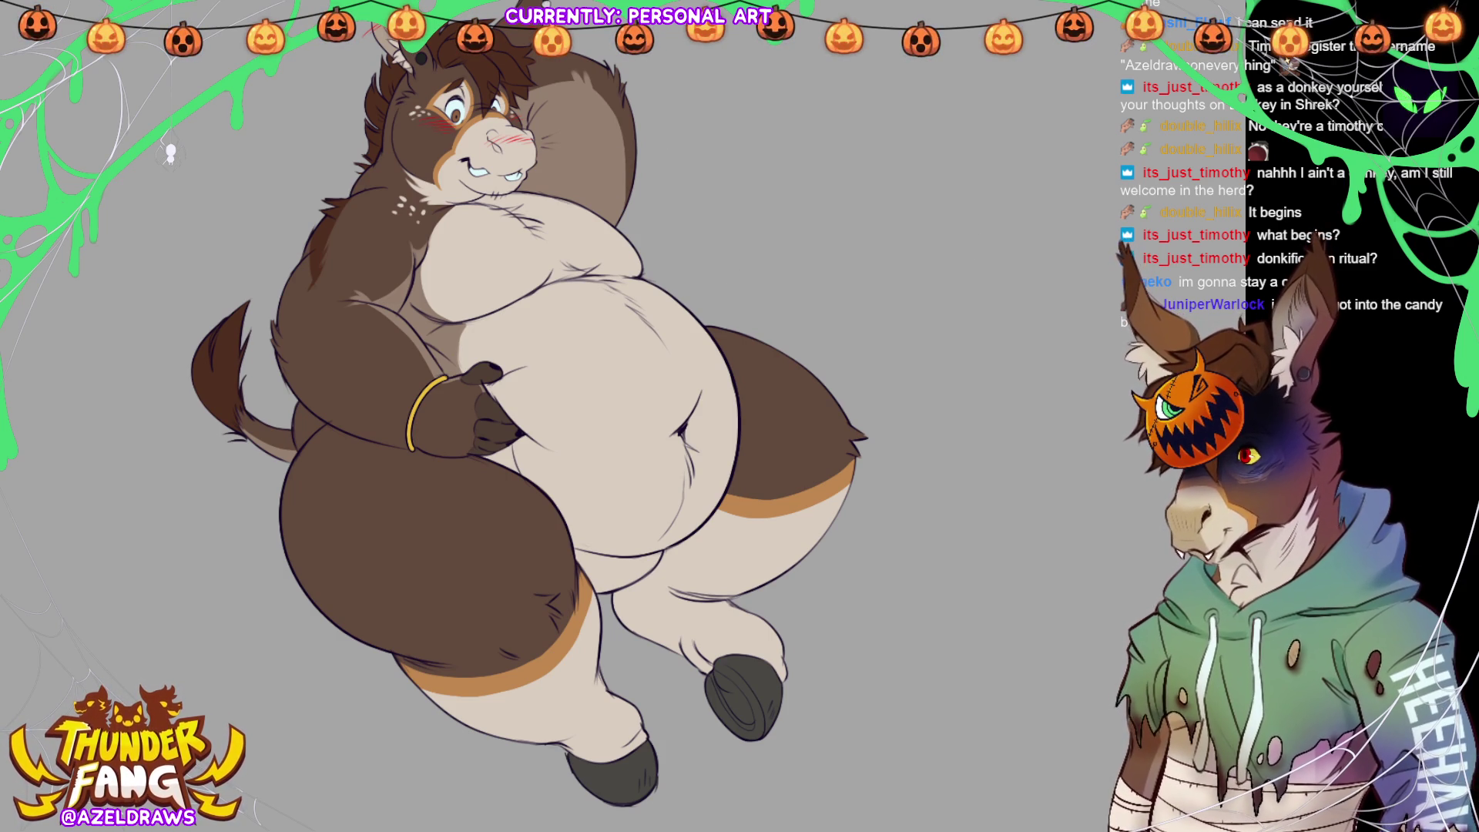
- Brush a light grey highlight inside the zoomed-in hoof, then fit the whole donkey in view
scroll(785, 724, up, 5)
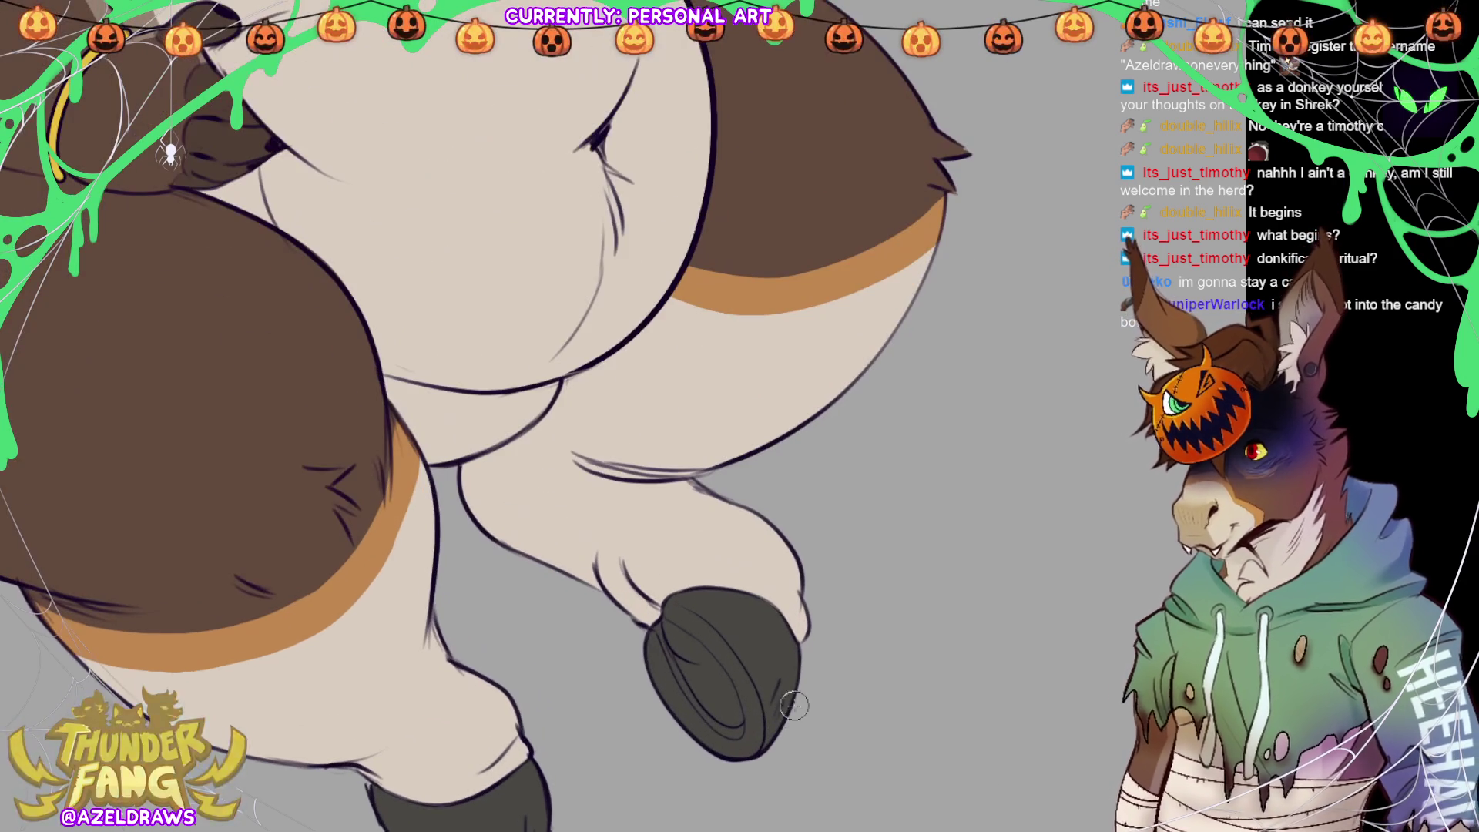
mouse_move(666, 627)
mouse_down()
mouse_move(720, 714)
mouse_move(667, 626)
mouse_move(716, 677)
mouse_move(685, 642)
mouse_move(728, 713)
mouse_move(680, 636)
mouse_move(697, 654)
mouse_move(716, 630)
mouse_move(667, 647)
mouse_up()
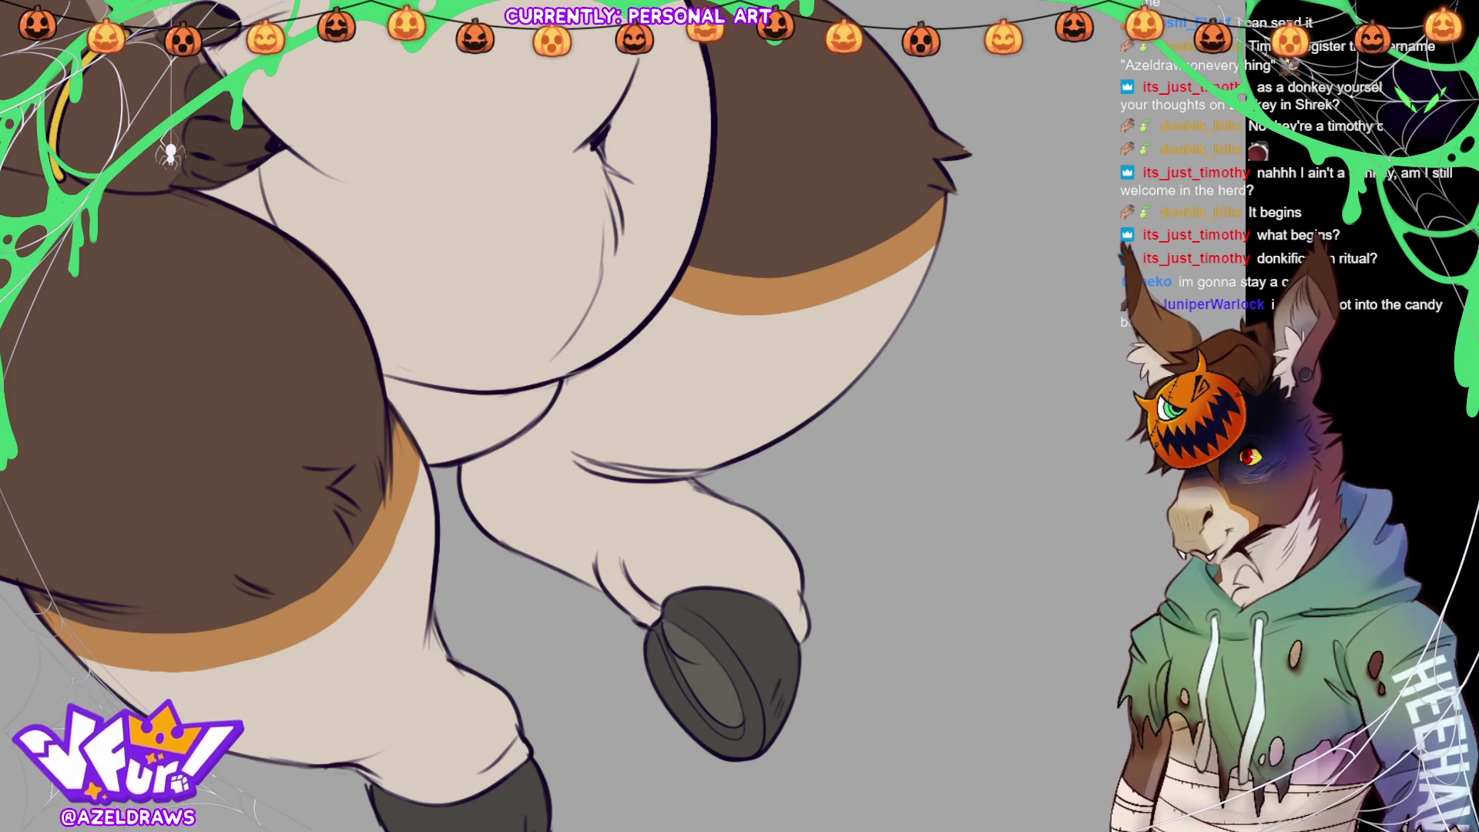
key(ctrl+0)
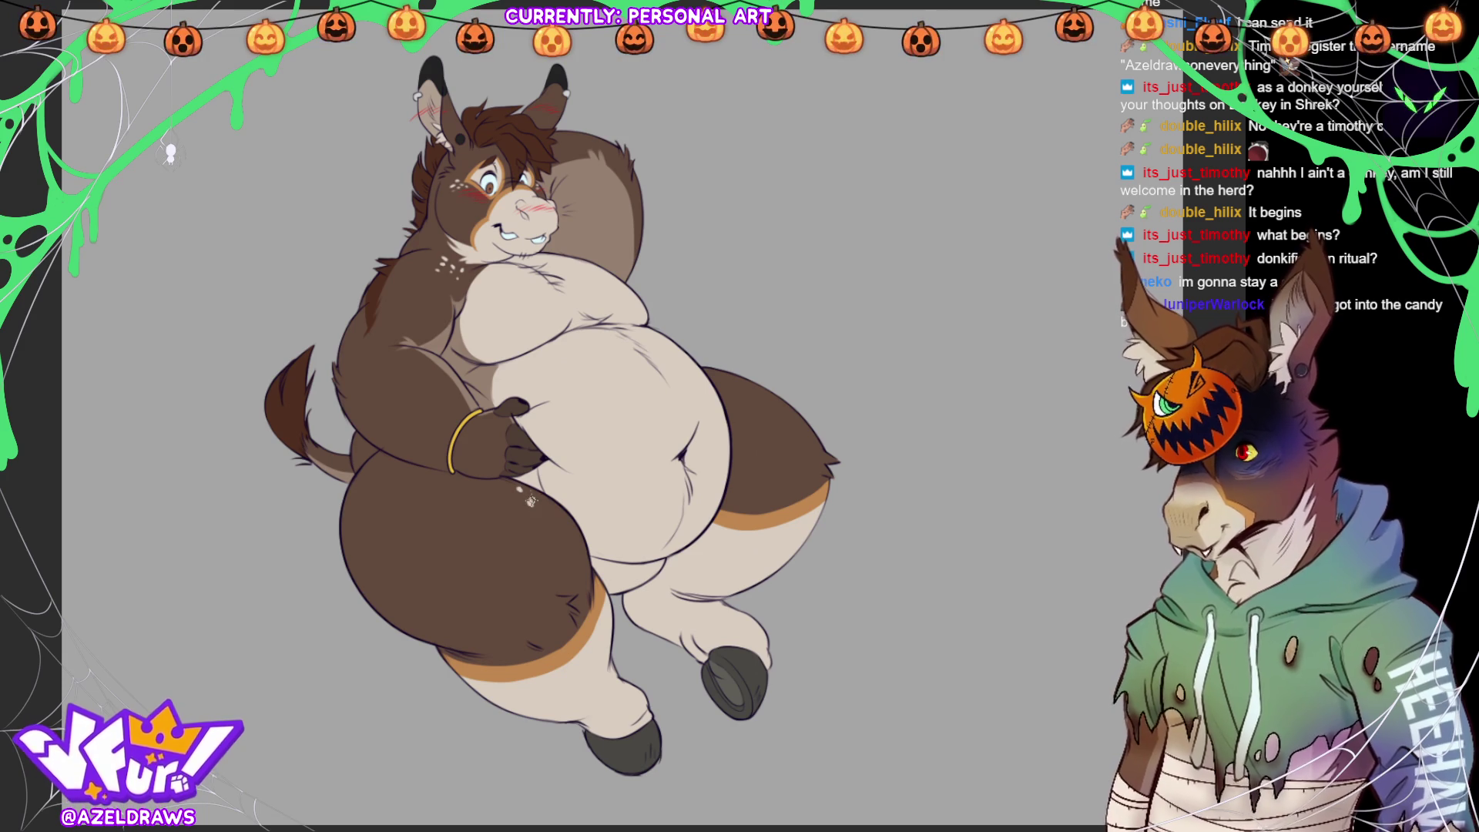
- Try three light freckle dots on the thigh, then undo them
click(509, 490)
click(549, 504)
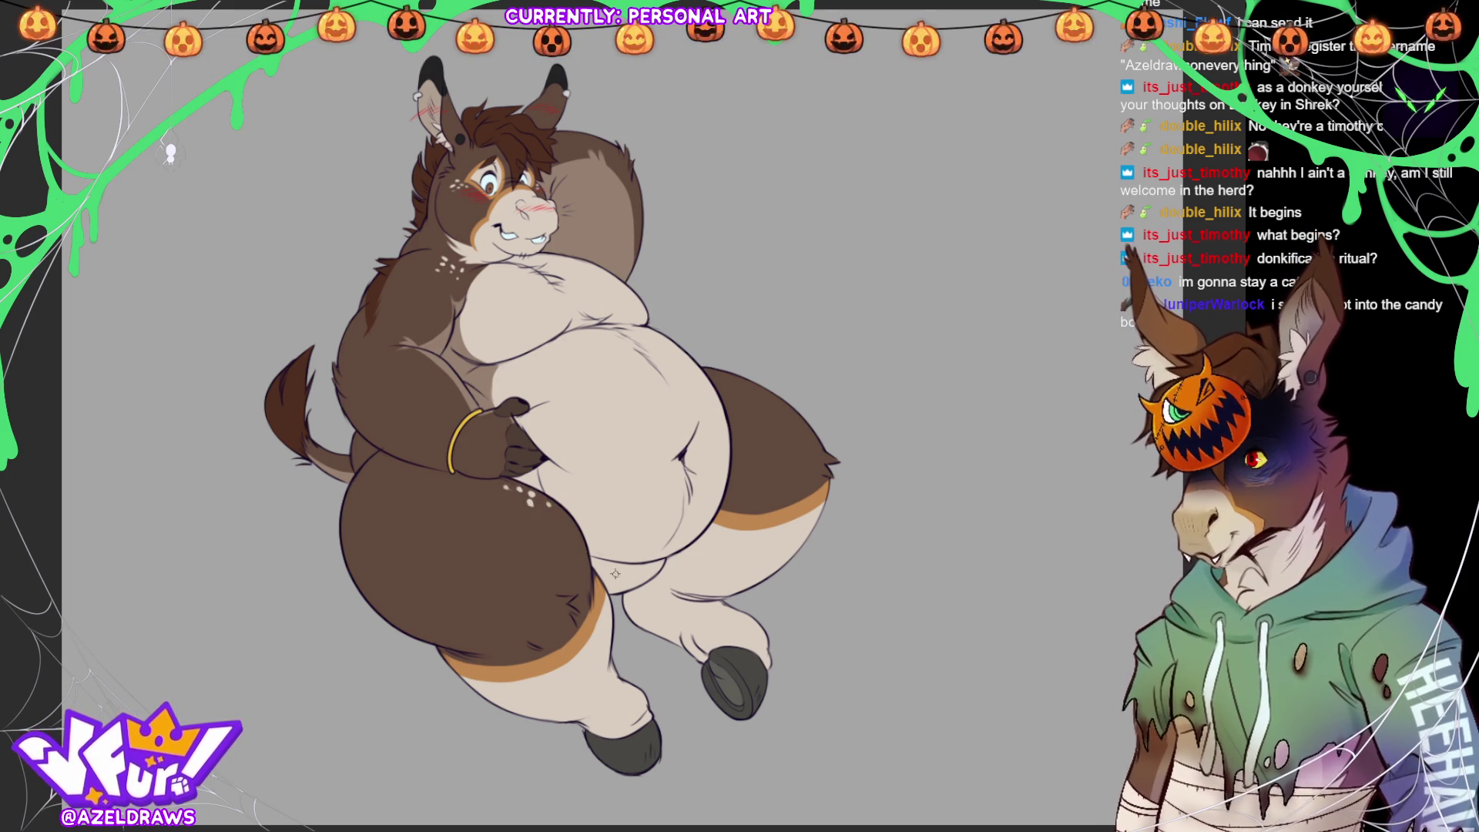
click(739, 443)
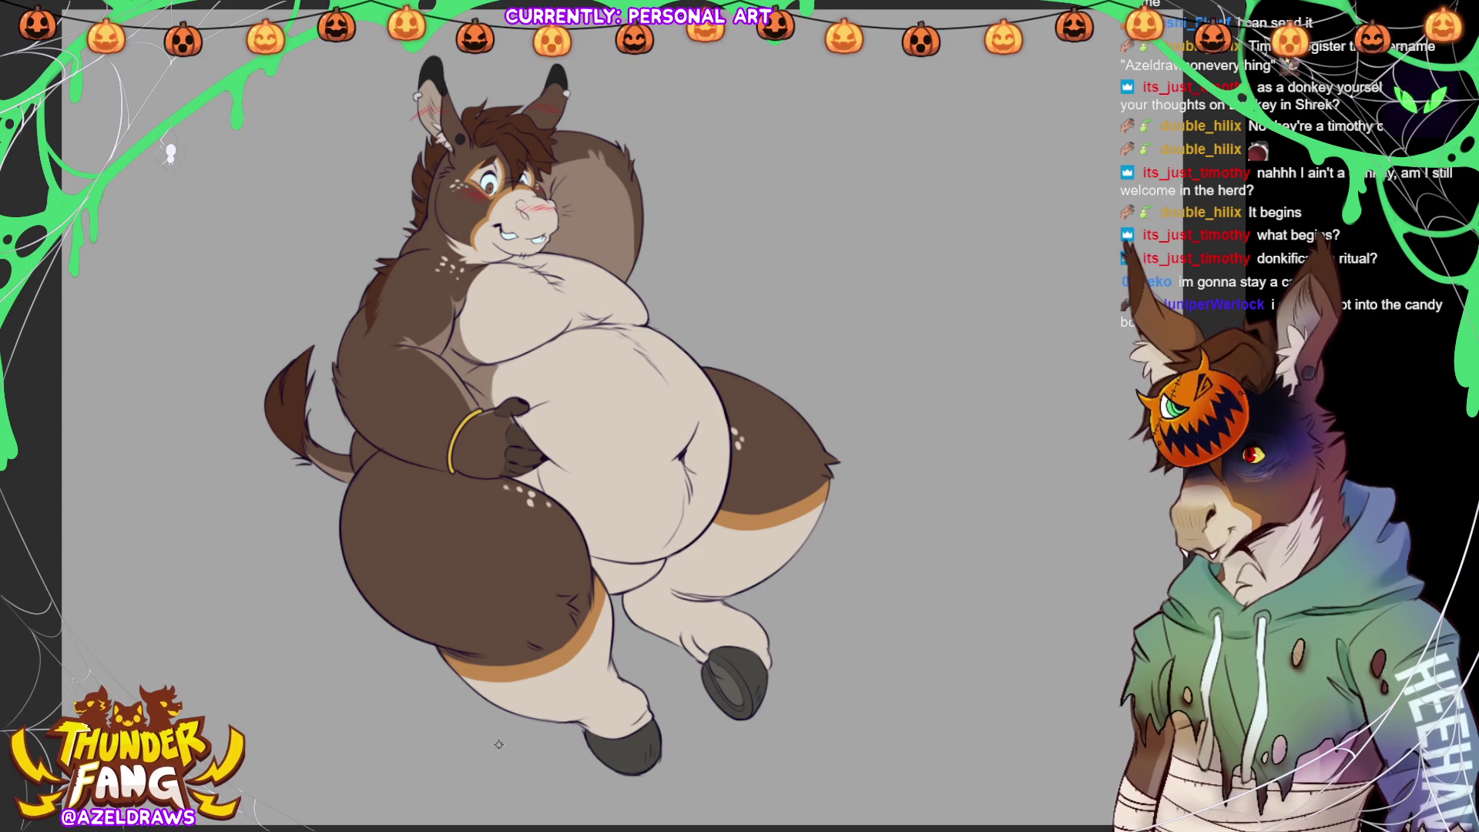
key(ctrl+z)
key(ctrl+z)
key(ctrl+z)
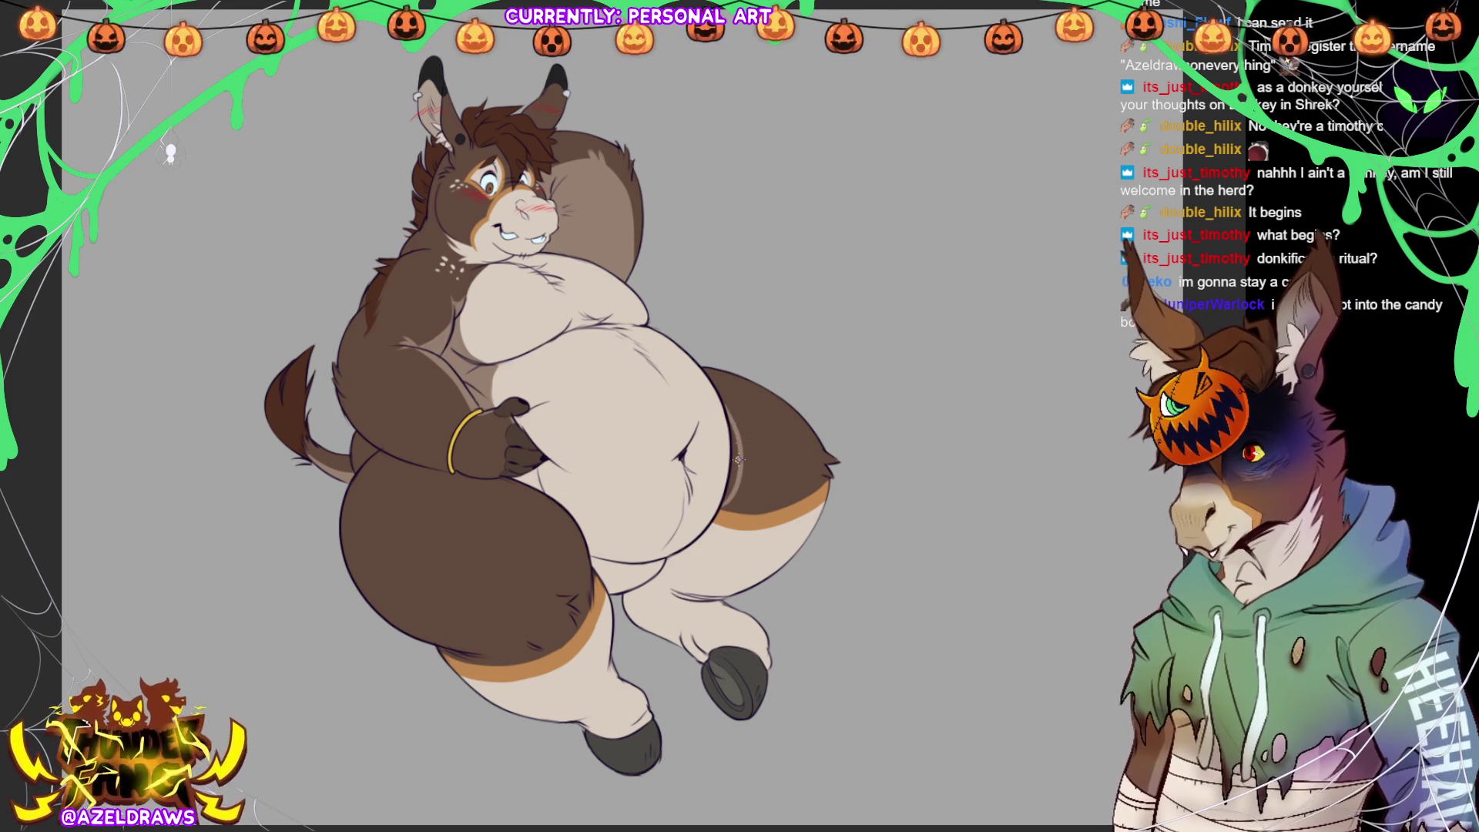
- Brush light highlights along the belly's right edge and the left thigh's upper edge
drag(728, 418, 724, 497)
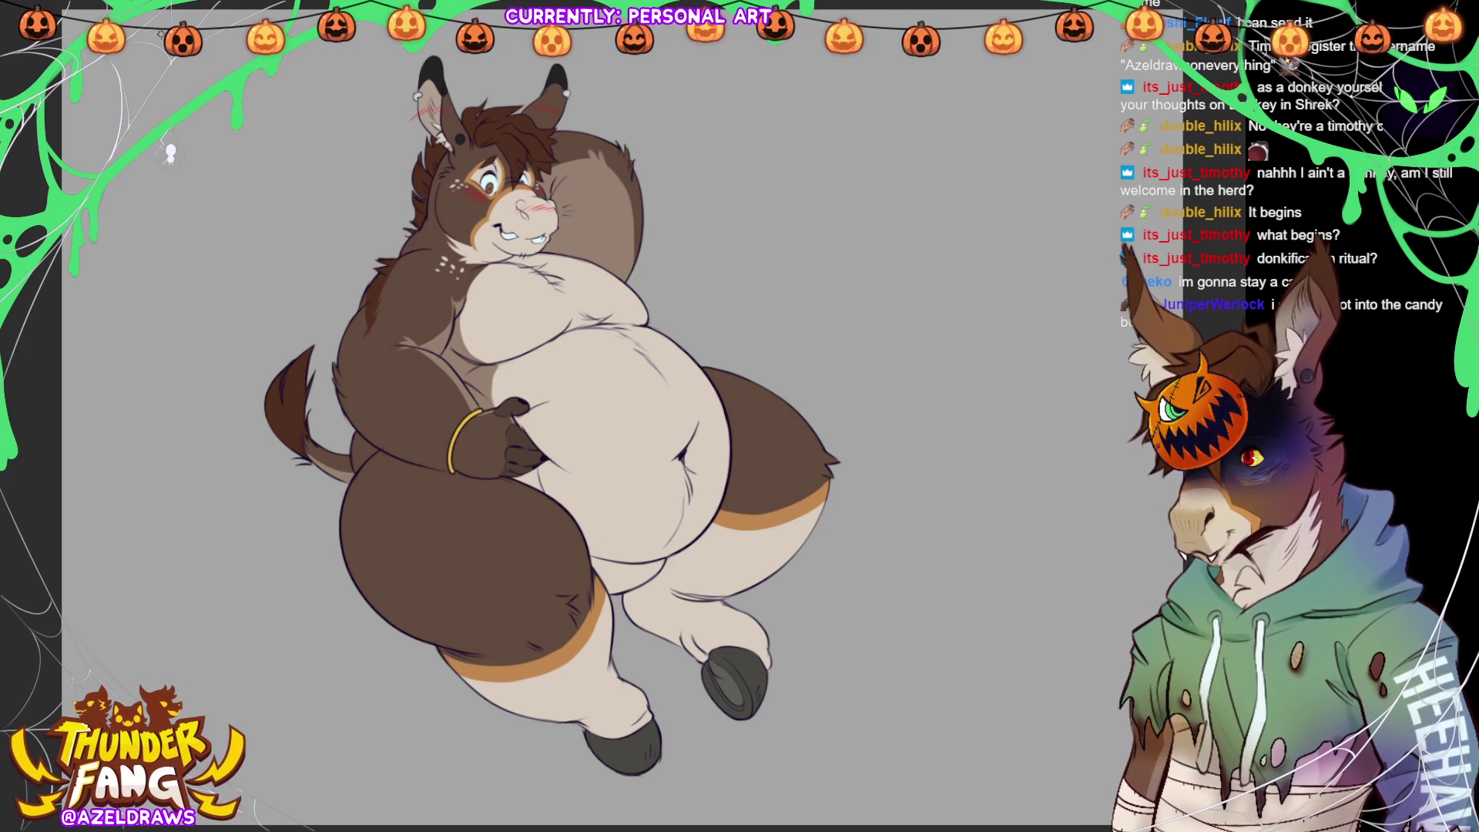
drag(735, 447, 727, 496)
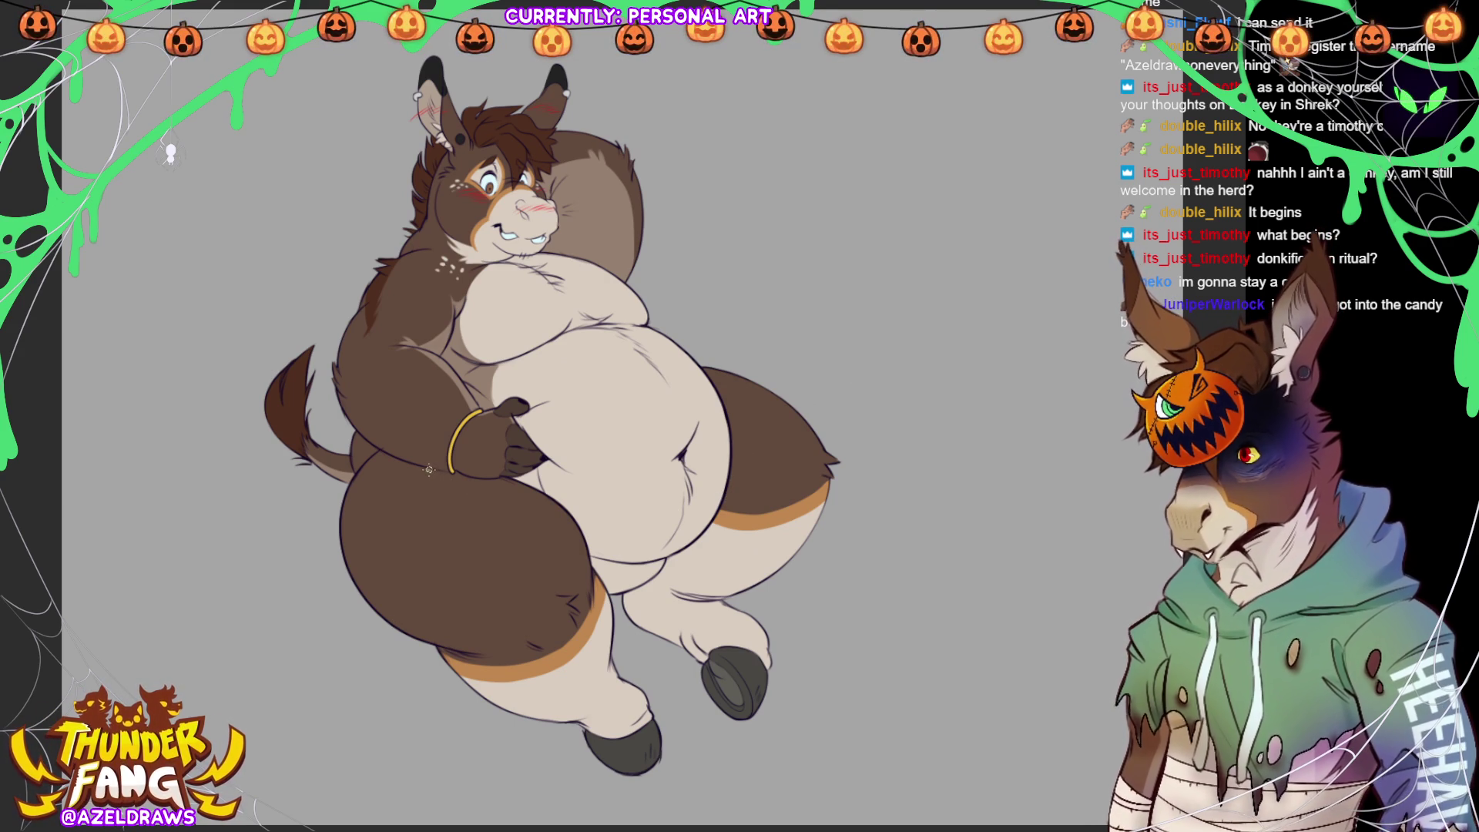
mouse_move(422, 469)
mouse_down()
mouse_move(572, 520)
mouse_move(600, 576)
mouse_up()
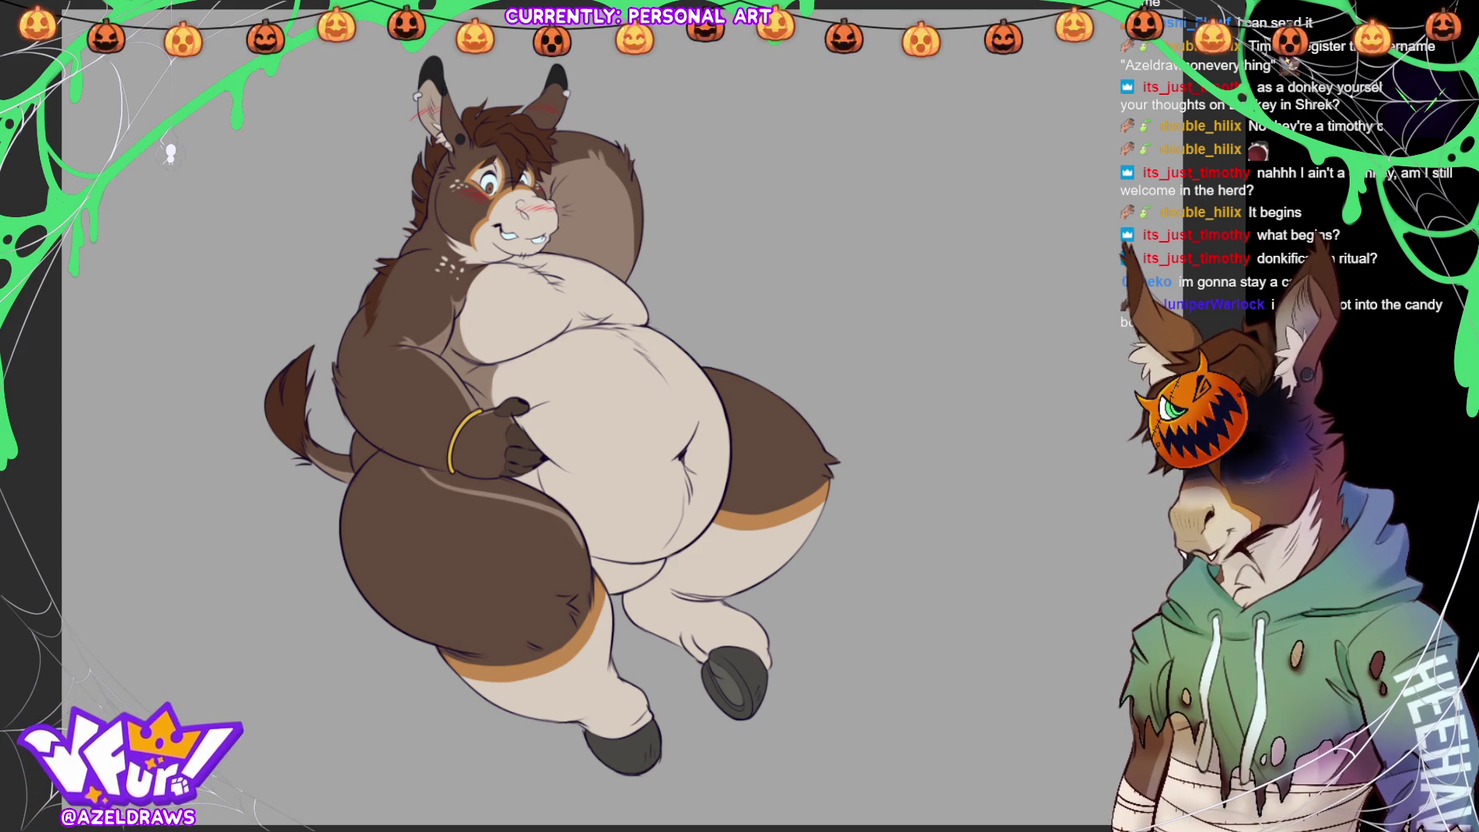
scroll(687, 349, up, 1)
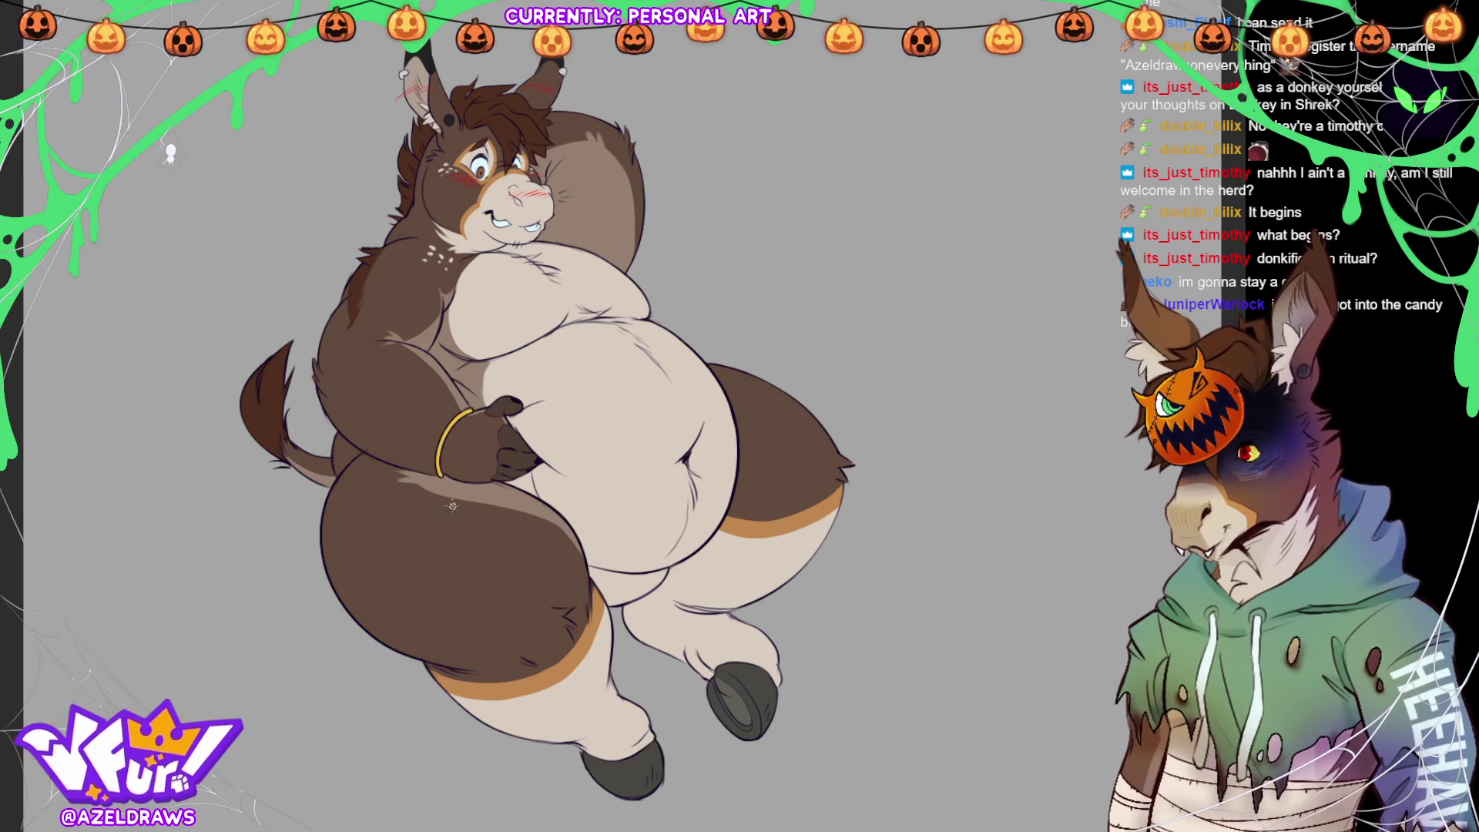
mouse_move(425, 492)
mouse_down()
mouse_move(550, 522)
mouse_move(586, 571)
mouse_up()
key(ctrl+z)
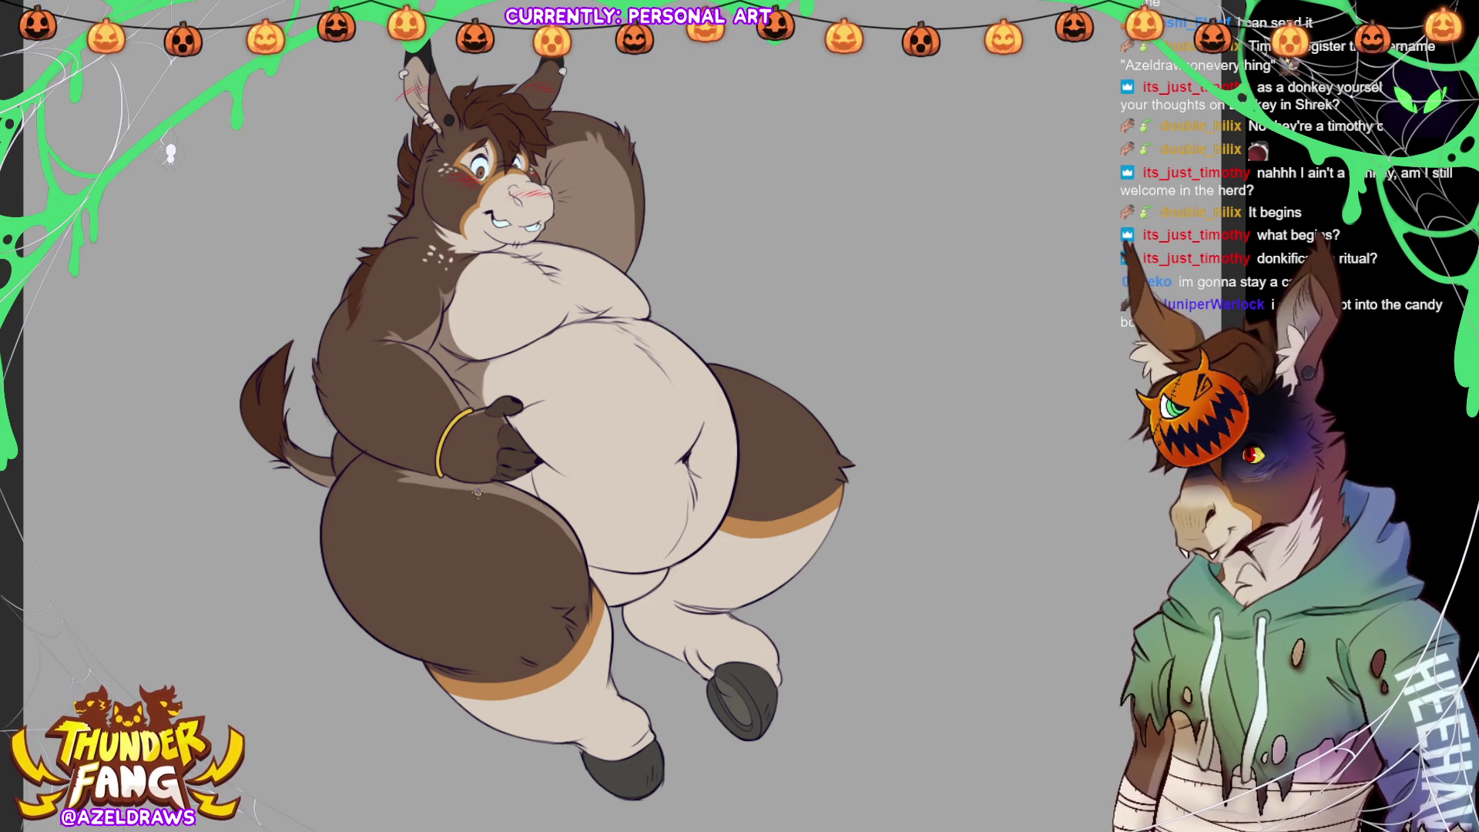
drag(468, 491, 479, 498)
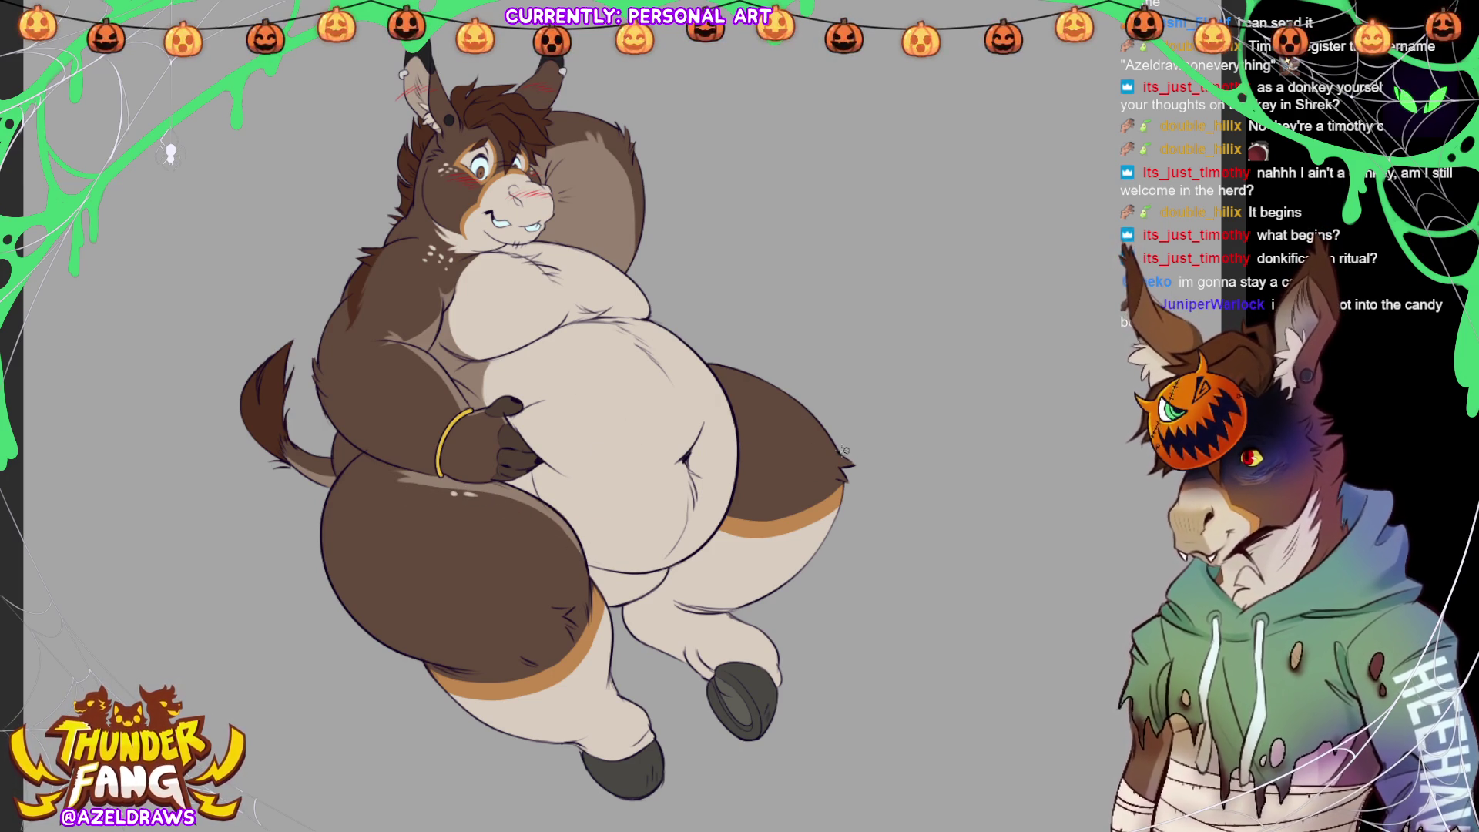
key(ctrl+z)
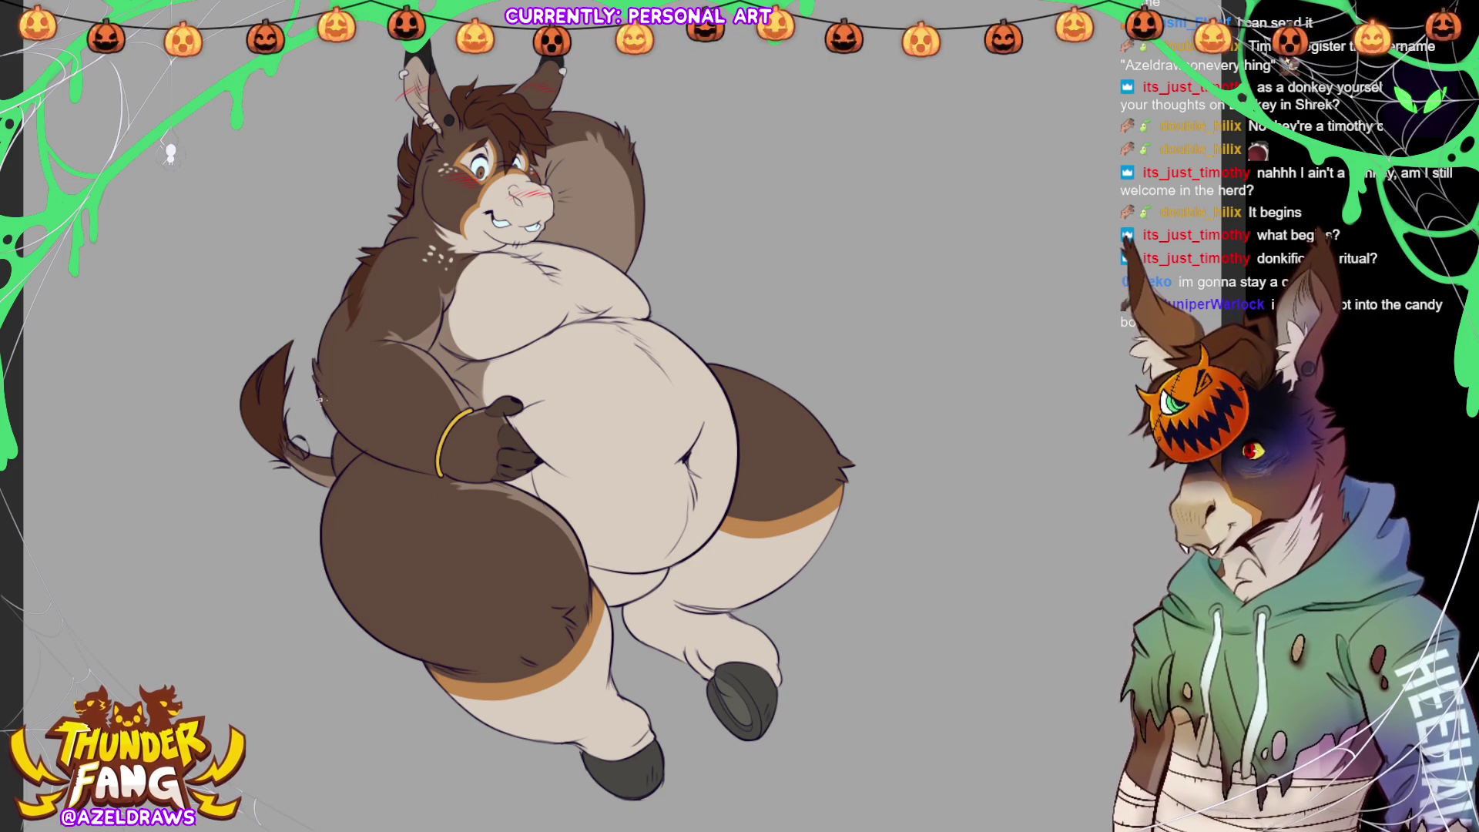
- Sketch a bow loop and ribbon around the tail tip, then zoom in on it
mouse_move(297, 443)
mouse_down()
mouse_move(298, 408)
mouse_move(327, 439)
mouse_up()
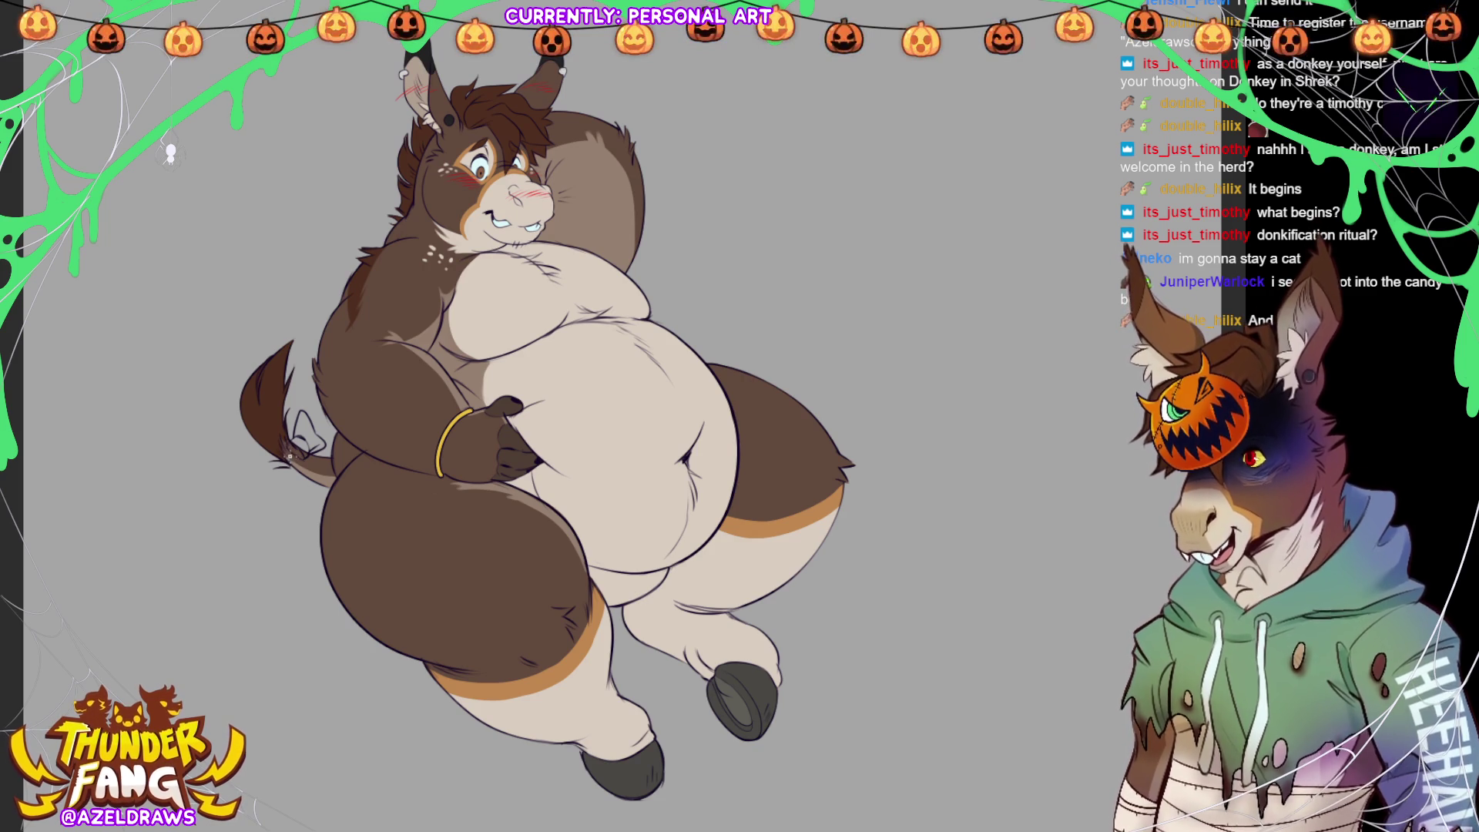
mouse_move(289, 443)
mouse_down()
mouse_move(246, 454)
mouse_move(296, 478)
mouse_move(308, 450)
mouse_move(287, 486)
mouse_move(283, 454)
mouse_move(319, 505)
mouse_up()
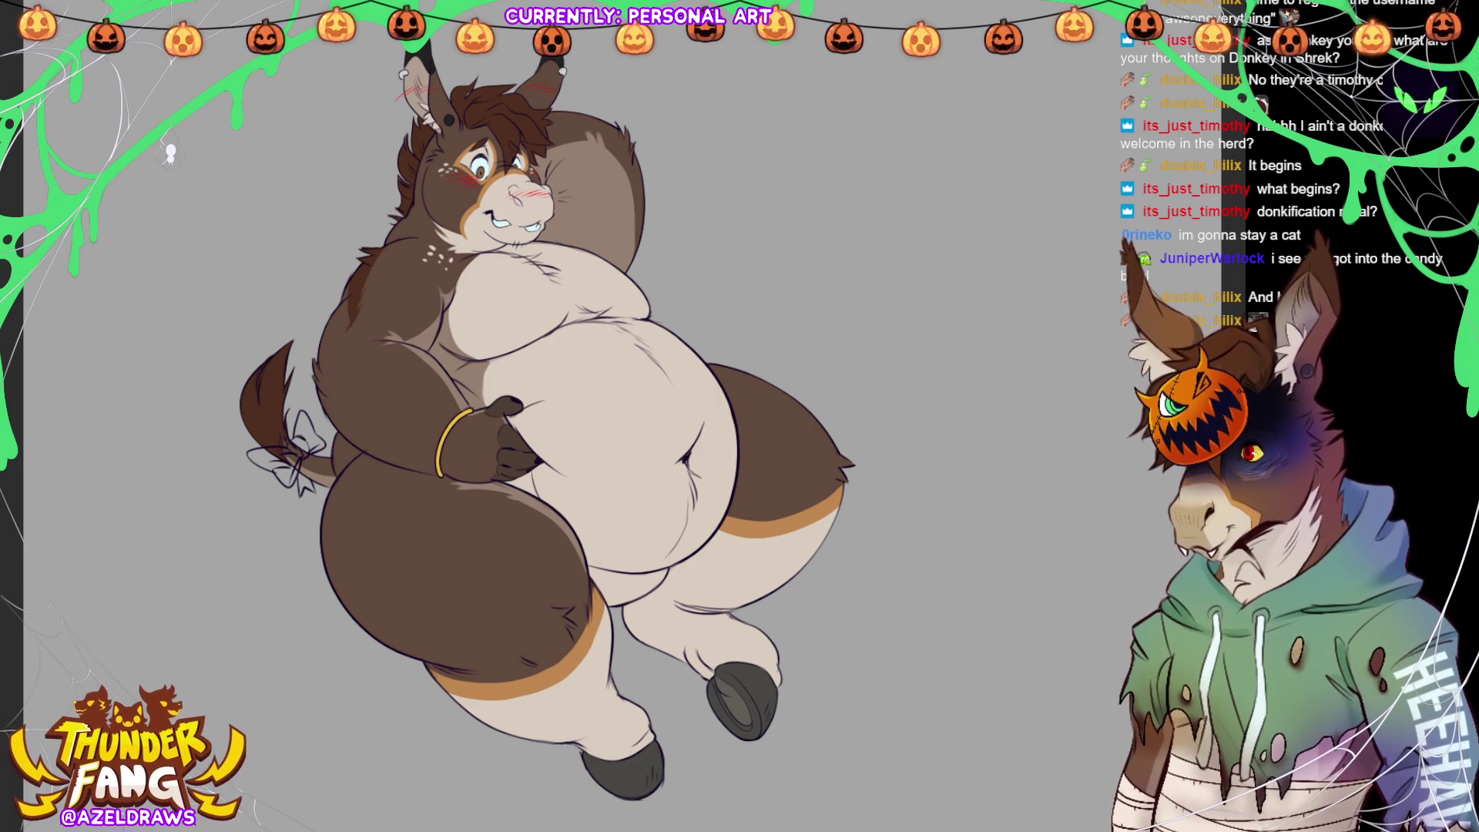
scroll(285, 462, up, 5)
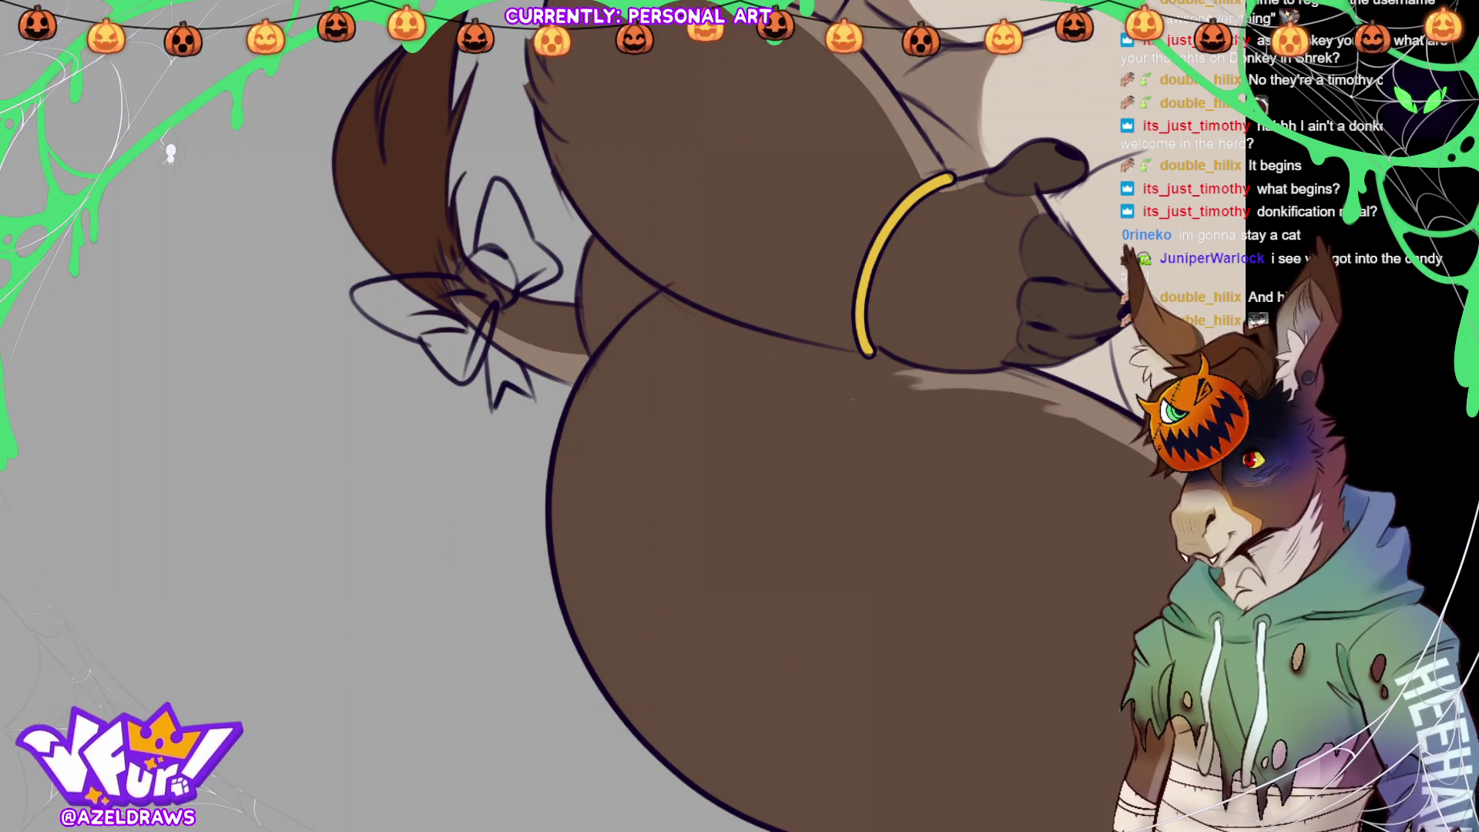
- Ink the bow's outline, fill its ribbon pink, and fit the whole donkey in view
mouse_move(456, 275)
mouse_down()
mouse_move(514, 176)
mouse_move(533, 211)
mouse_move(525, 270)
mouse_move(556, 254)
mouse_move(561, 274)
mouse_move(494, 294)
mouse_move(494, 339)
mouse_move(471, 376)
mouse_move(451, 377)
mouse_move(459, 274)
mouse_move(365, 279)
mouse_move(494, 280)
mouse_move(371, 277)
mouse_move(353, 291)
mouse_move(379, 322)
mouse_move(409, 323)
mouse_up()
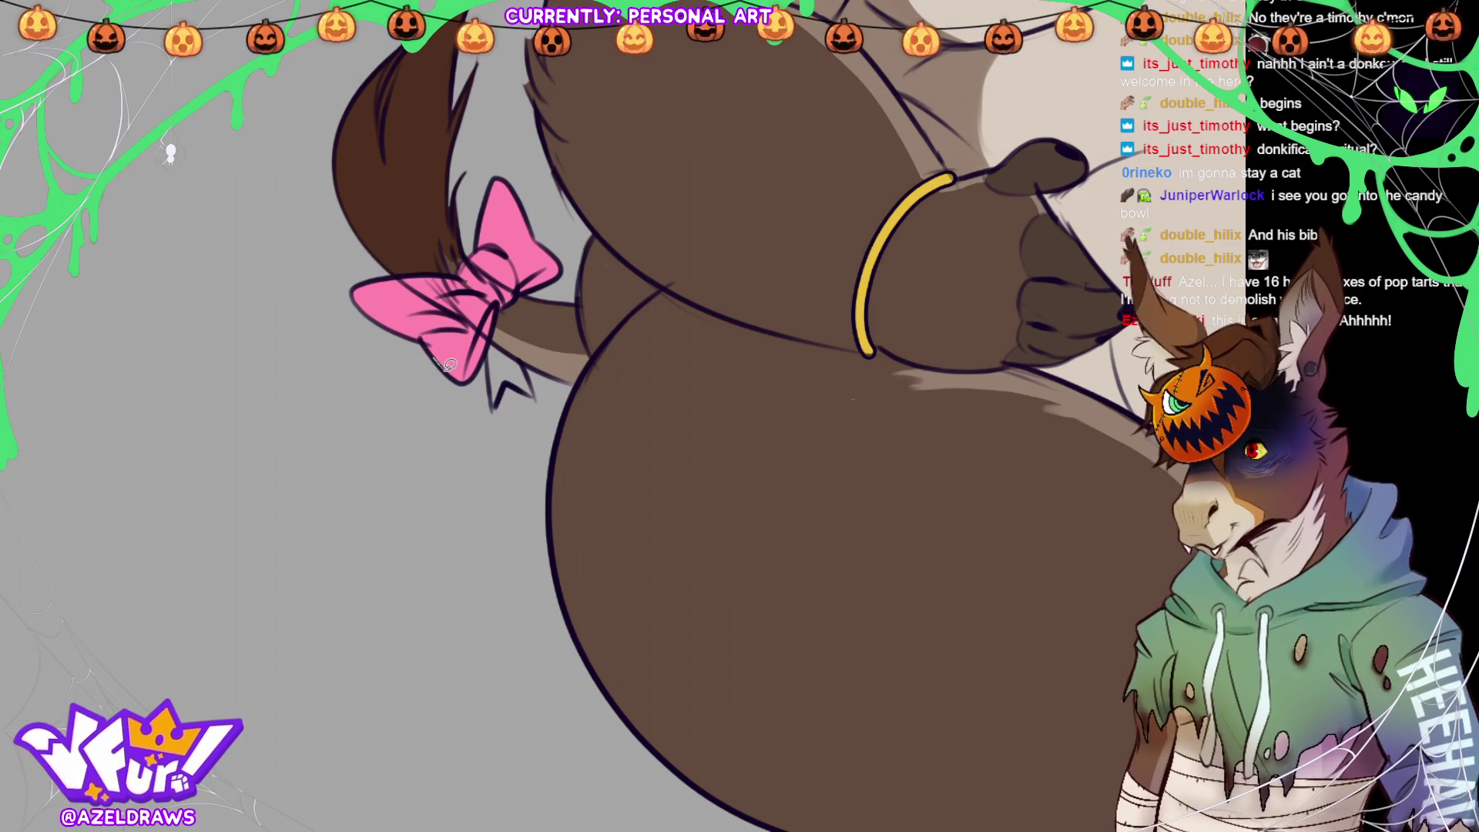
mouse_move(501, 389)
mouse_down()
mouse_move(535, 393)
mouse_move(532, 362)
mouse_move(485, 331)
mouse_up()
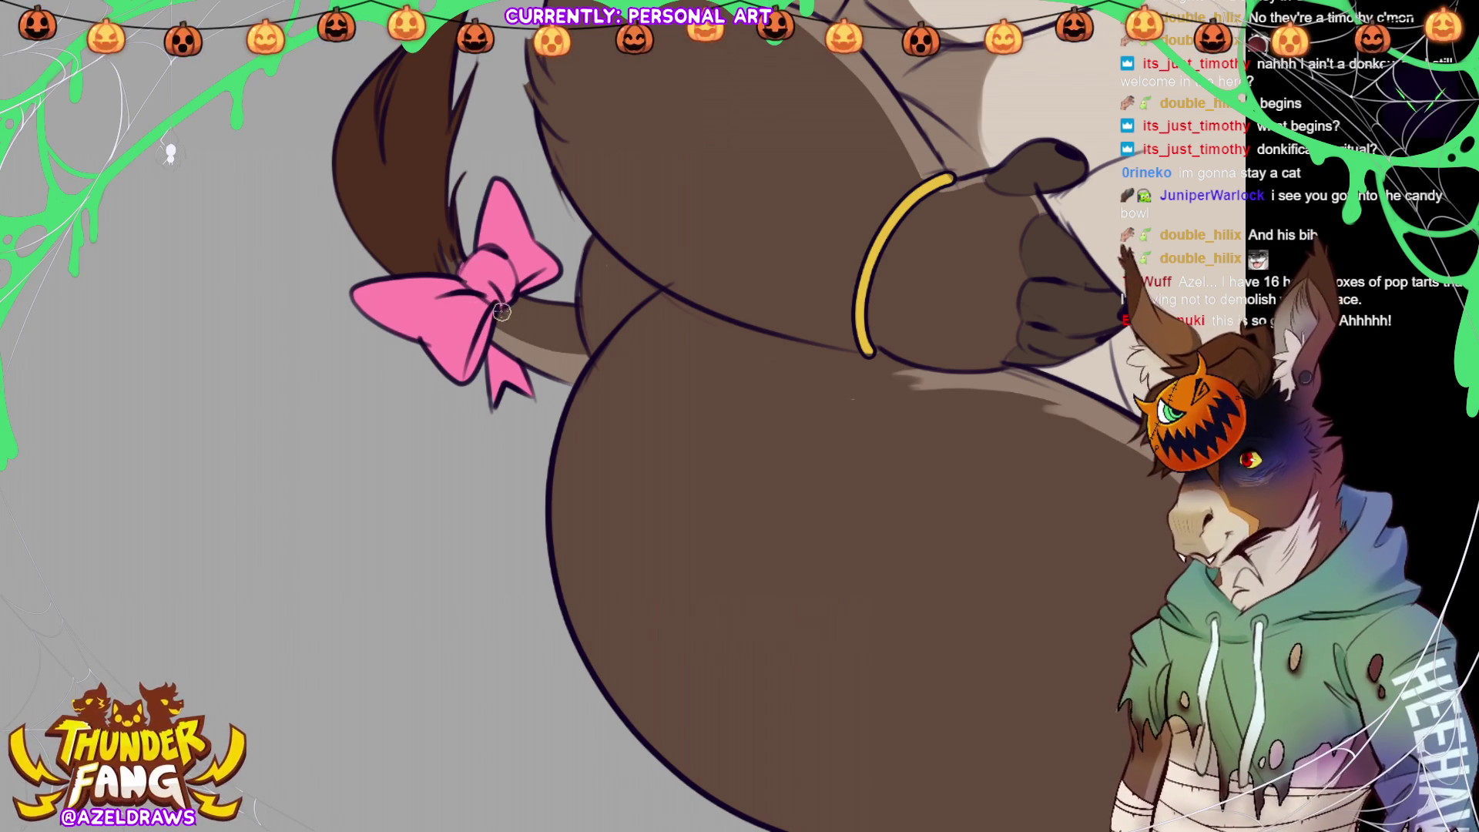
key(ctrl+0)
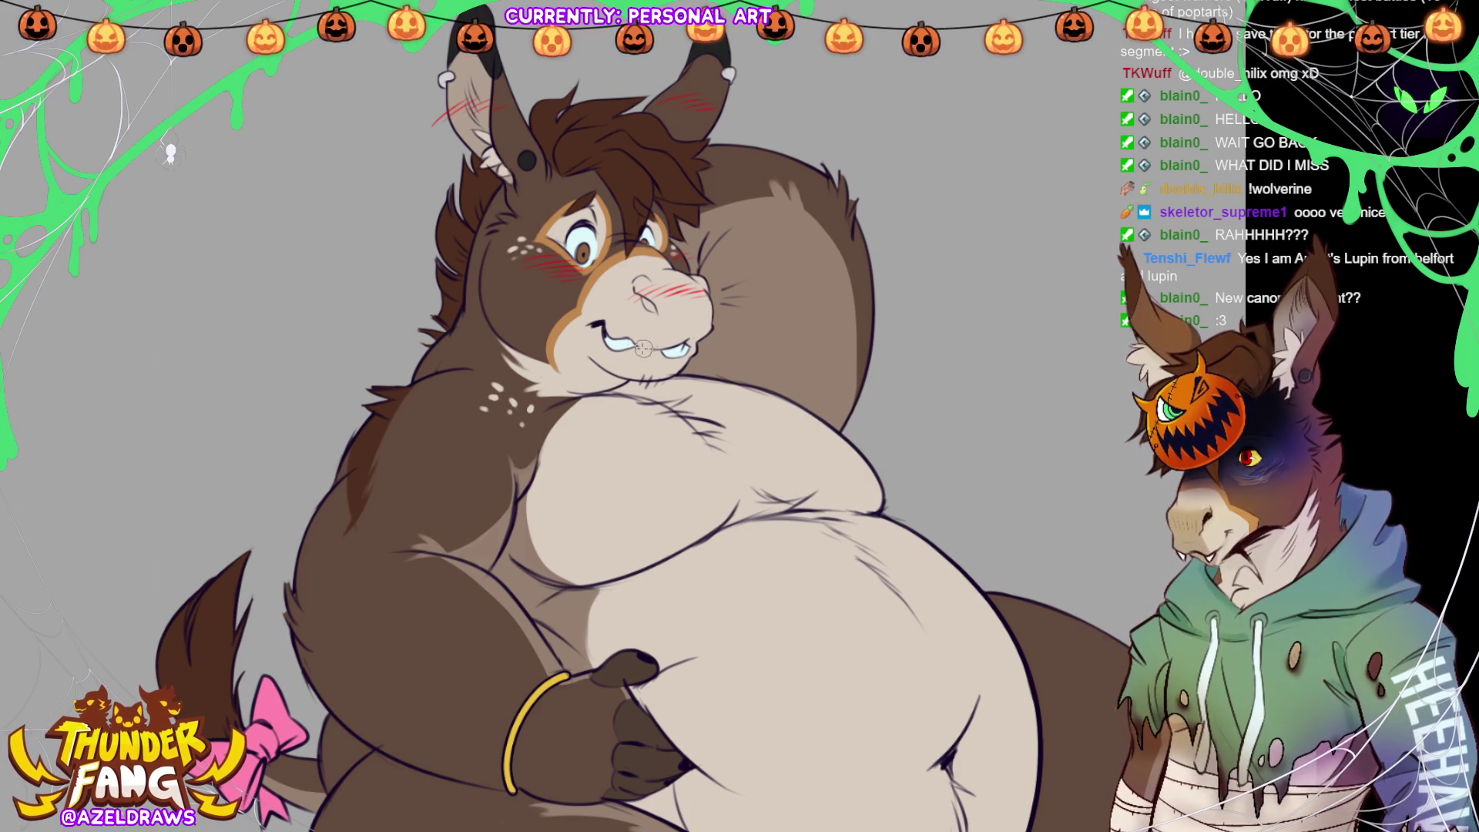
- Select the cream areas, add dark strokes on the muzzle and chin line, then deselect
click(771, 631)
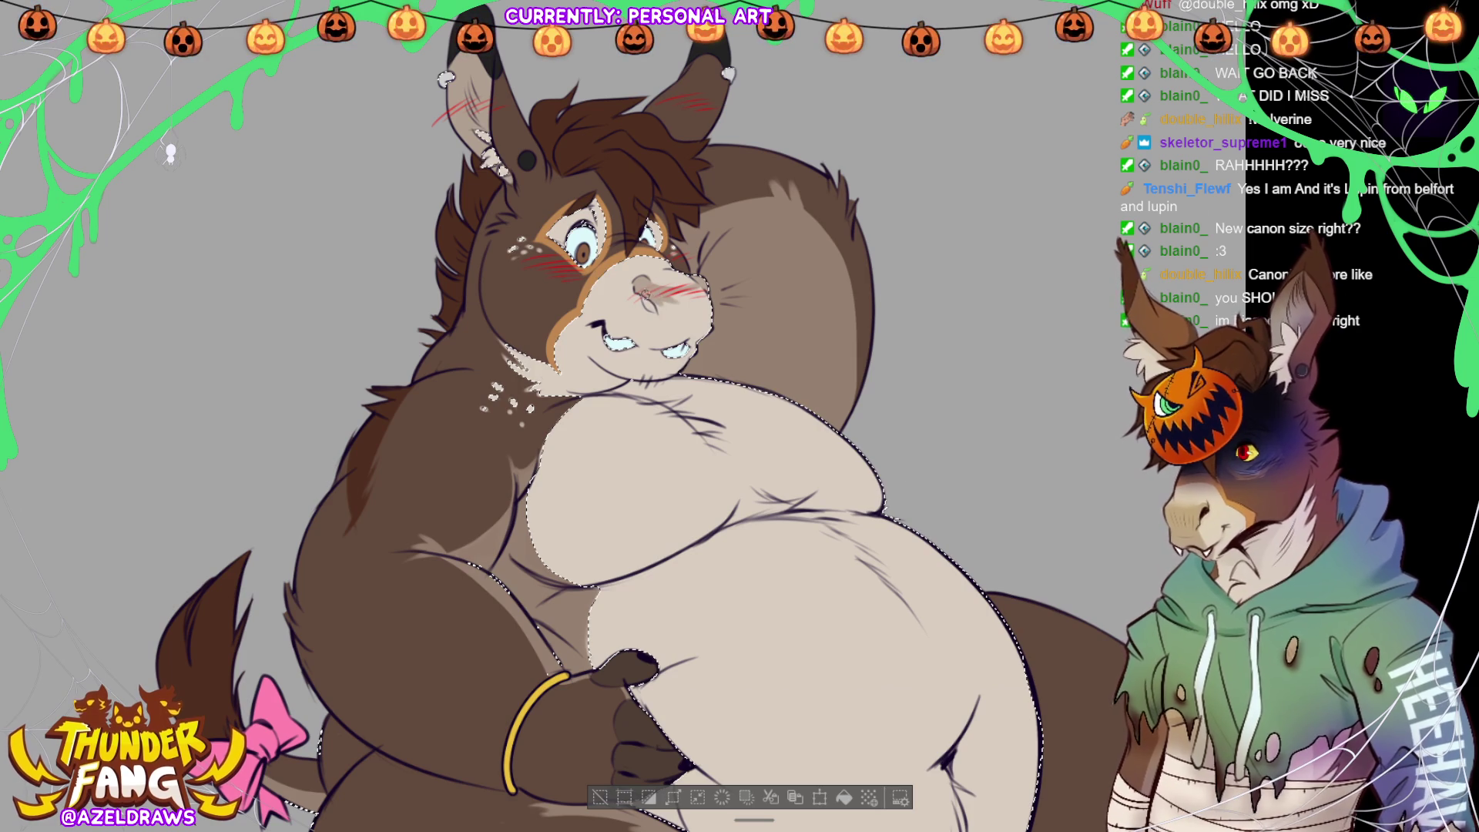
mouse_move(662, 308)
mouse_down()
mouse_move(647, 333)
mouse_move(706, 322)
mouse_move(705, 337)
mouse_up()
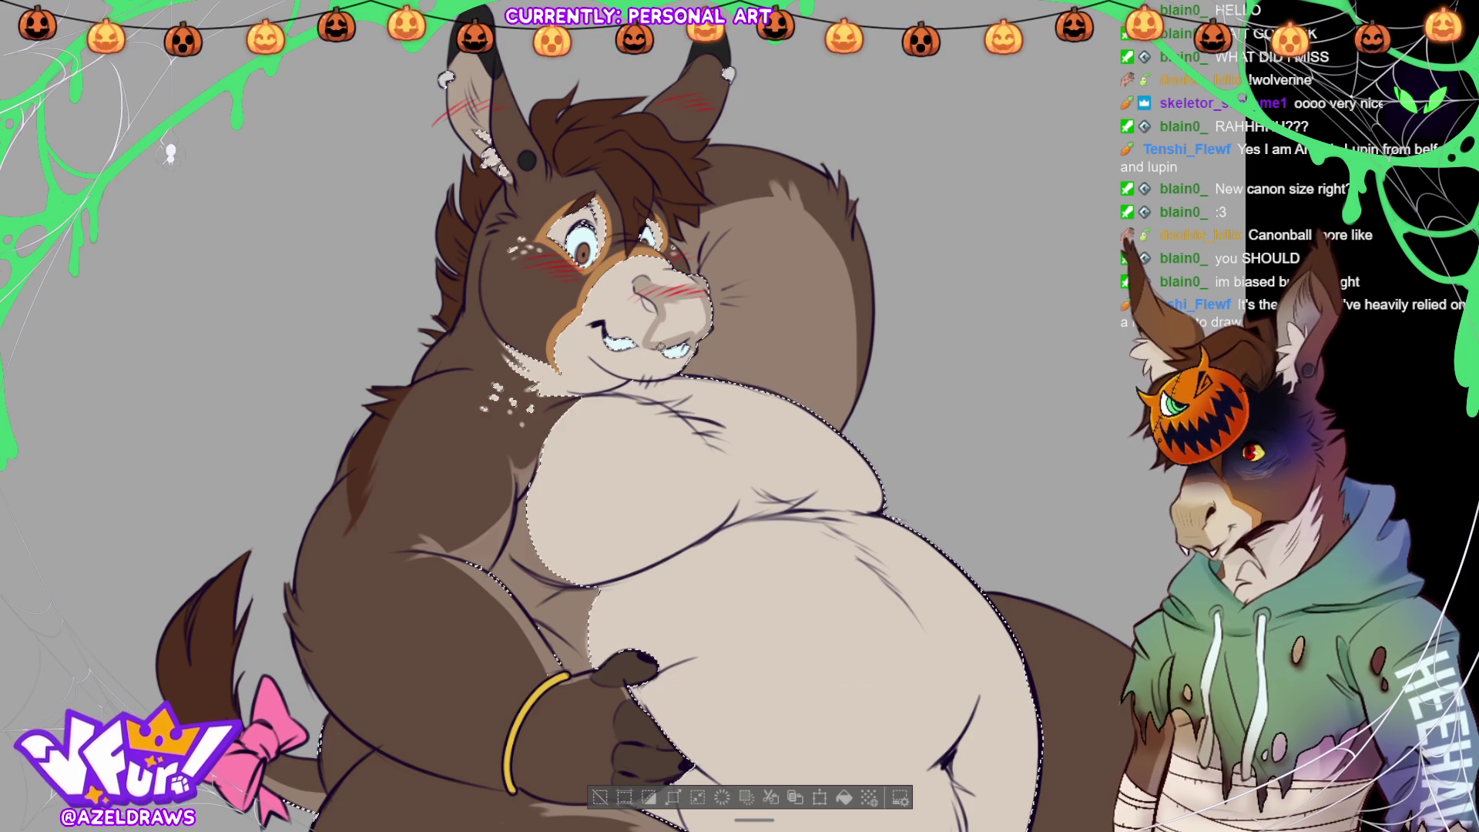
drag(645, 383, 679, 373)
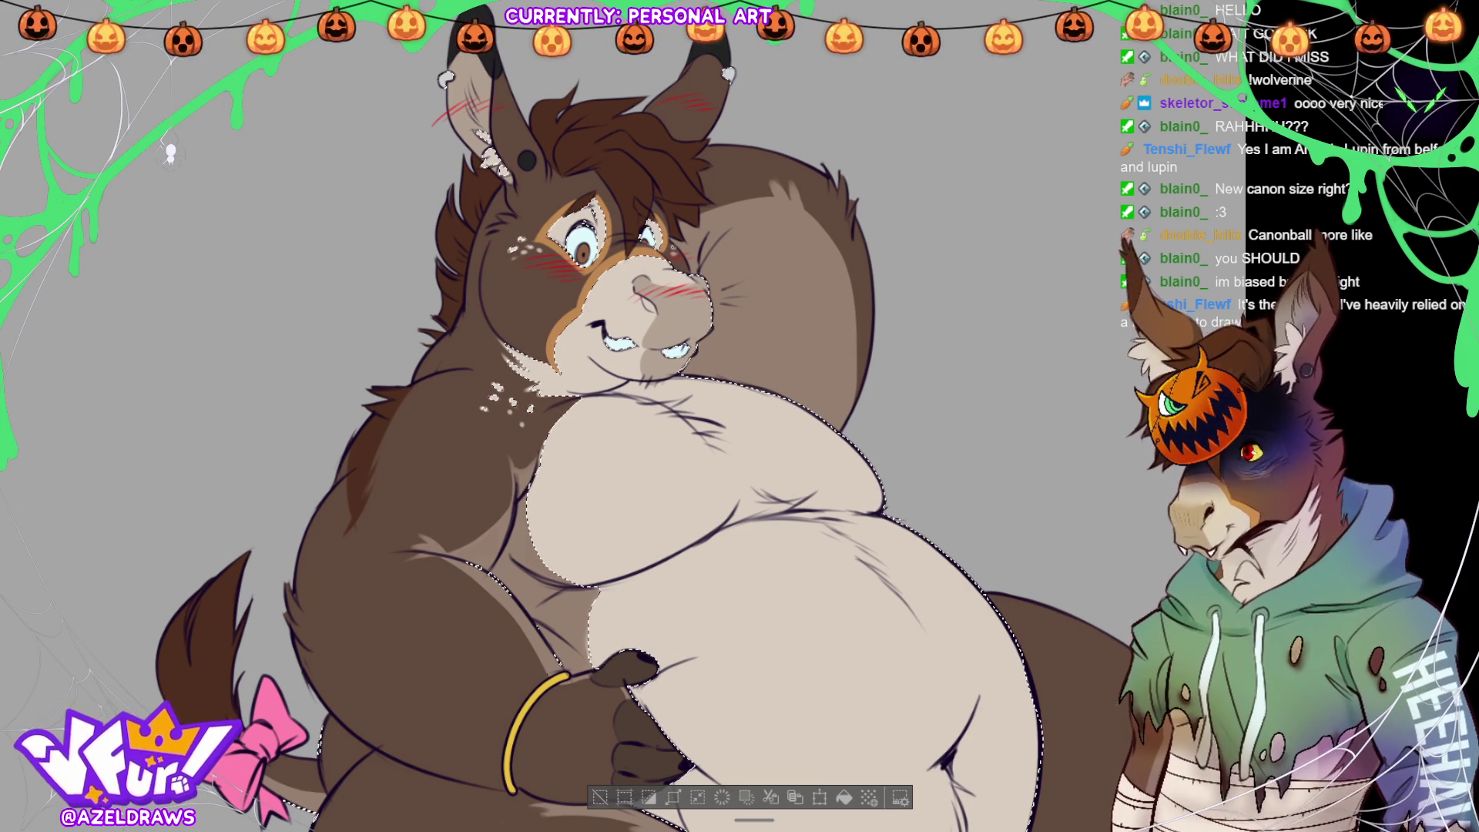
key(ctrl+d)
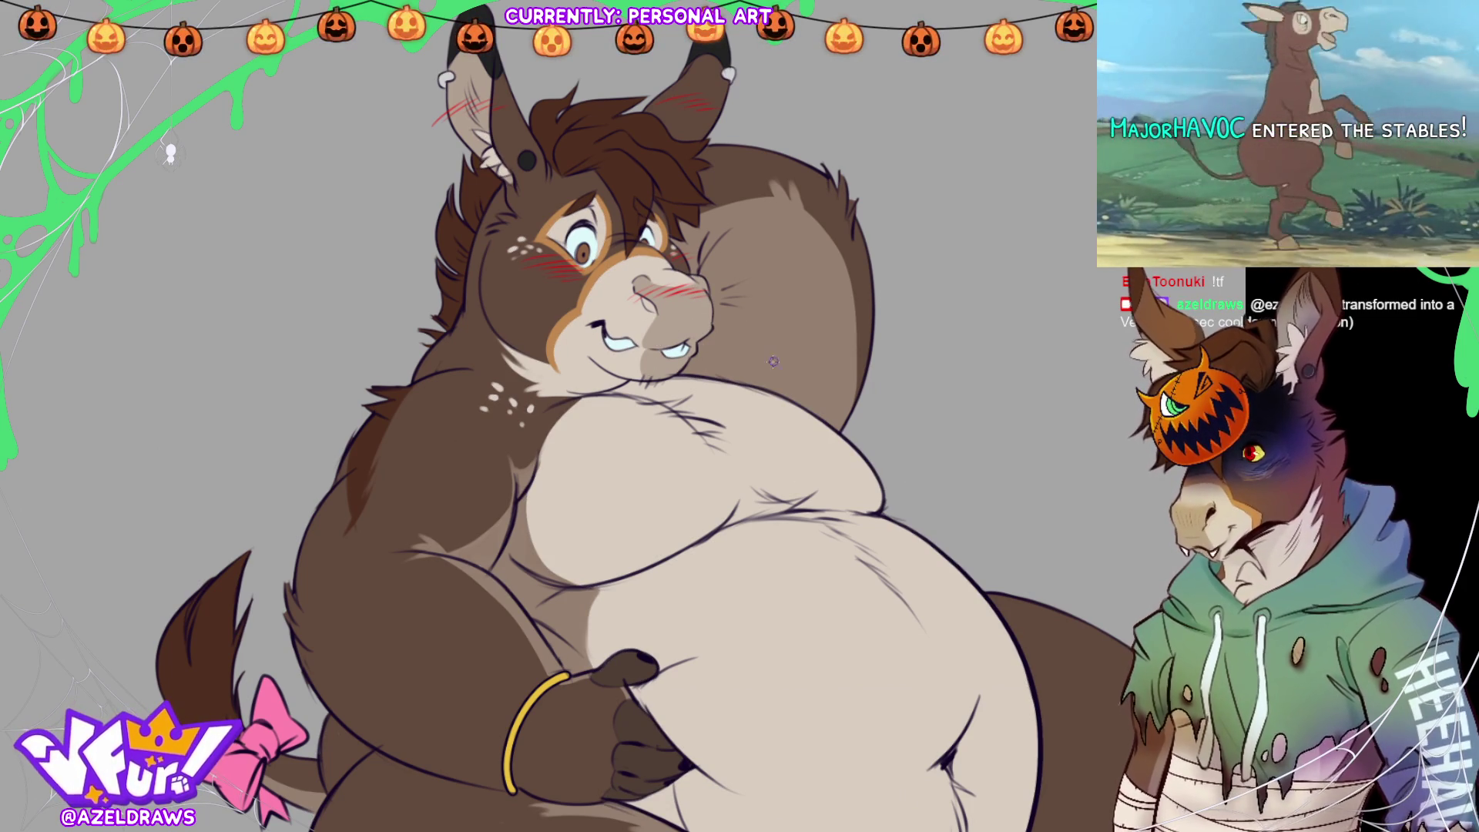
- Fit the drawing to the window and hide the grey background layer
key(ctrl+0)
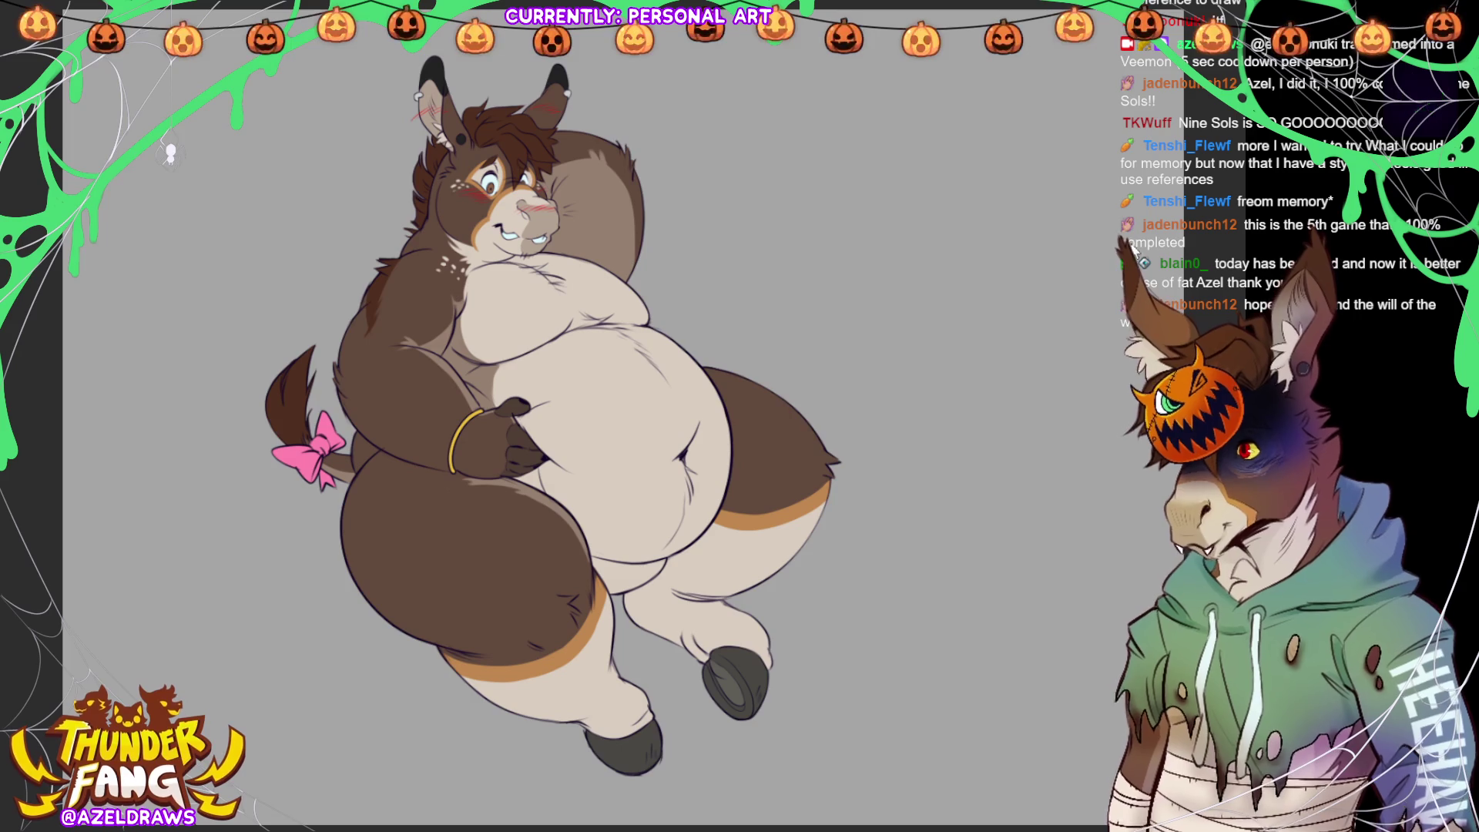
click(1140, 254)
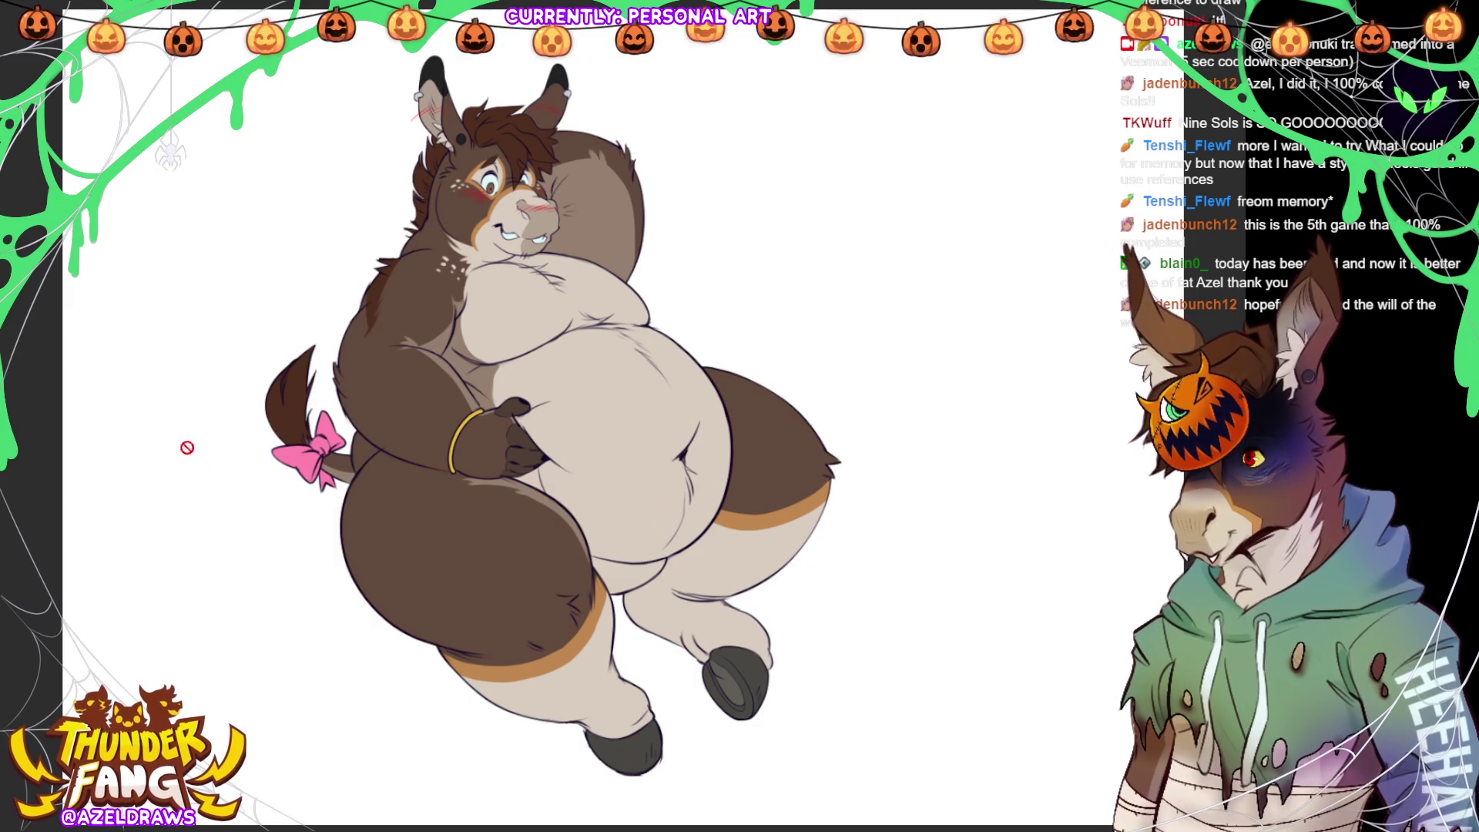
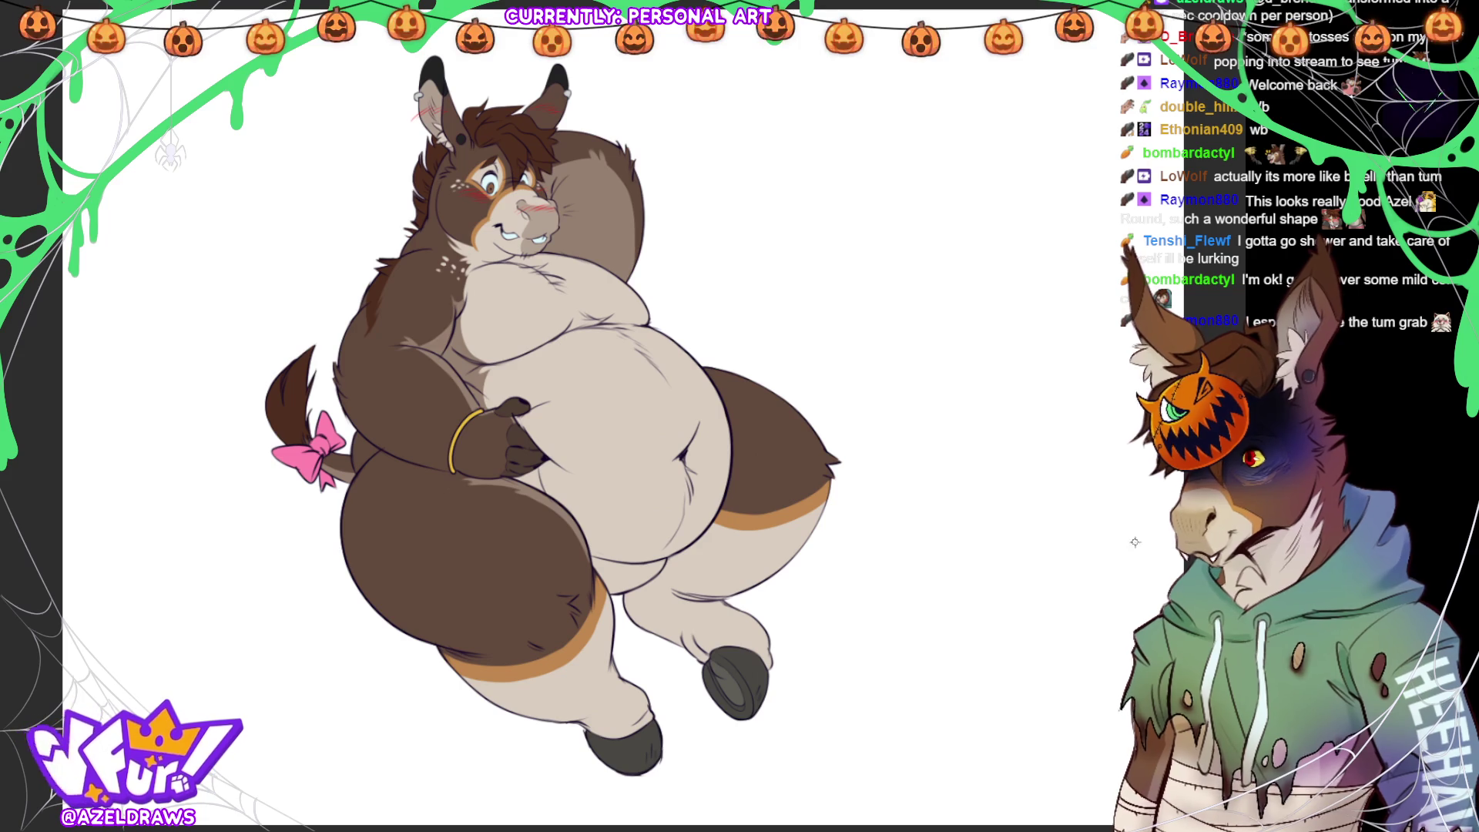
- Auto-select the cream belly and leg fills, then airbrush a soft pink blush across the belly
click(653, 433)
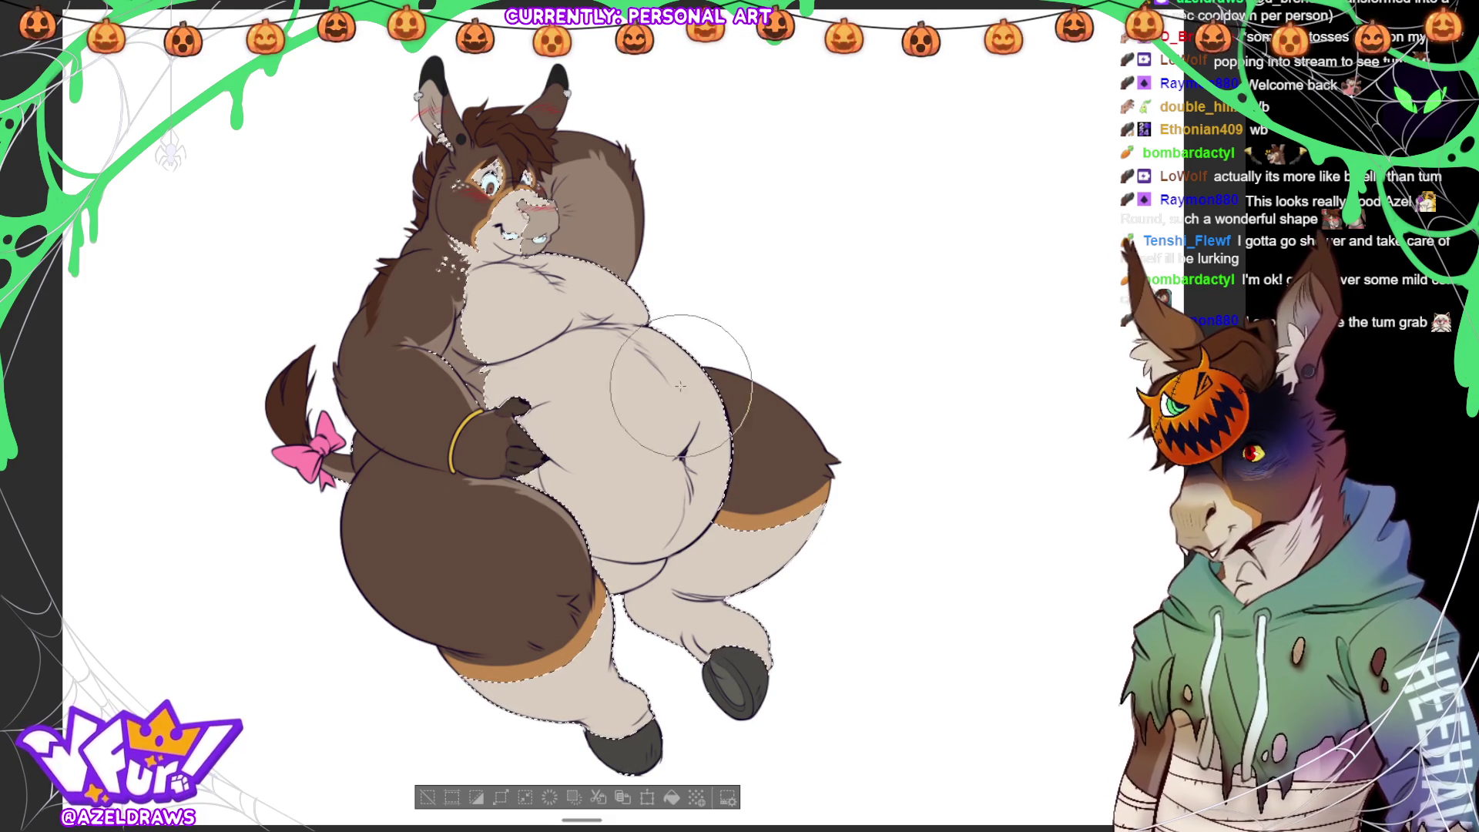
mouse_move(612, 387)
mouse_down()
mouse_move(639, 370)
mouse_move(797, 400)
mouse_up()
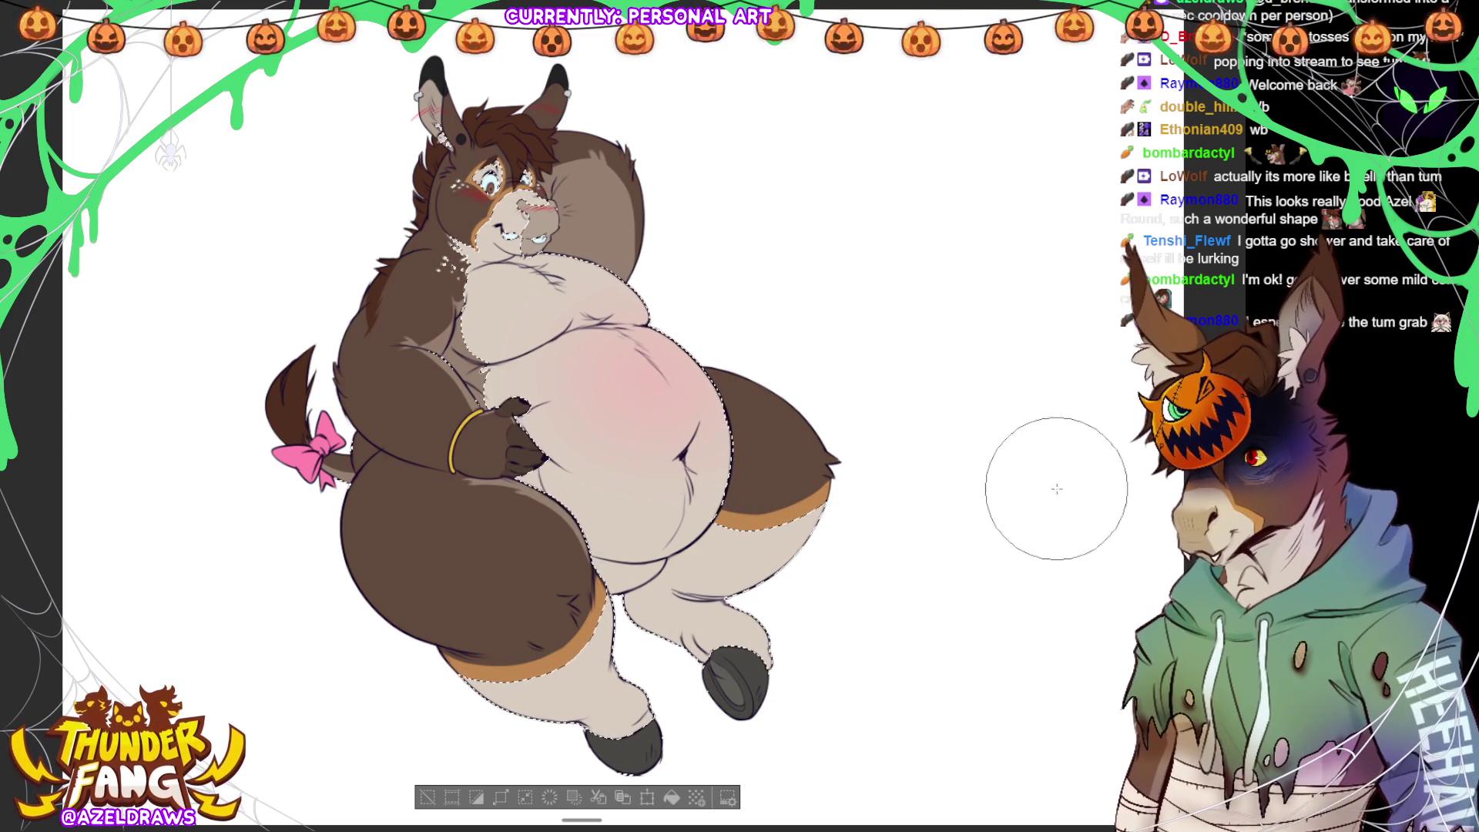
- Compare the belly with and without the pink blush using undo/redo, keeping the blush applied
key(ctrl+z)
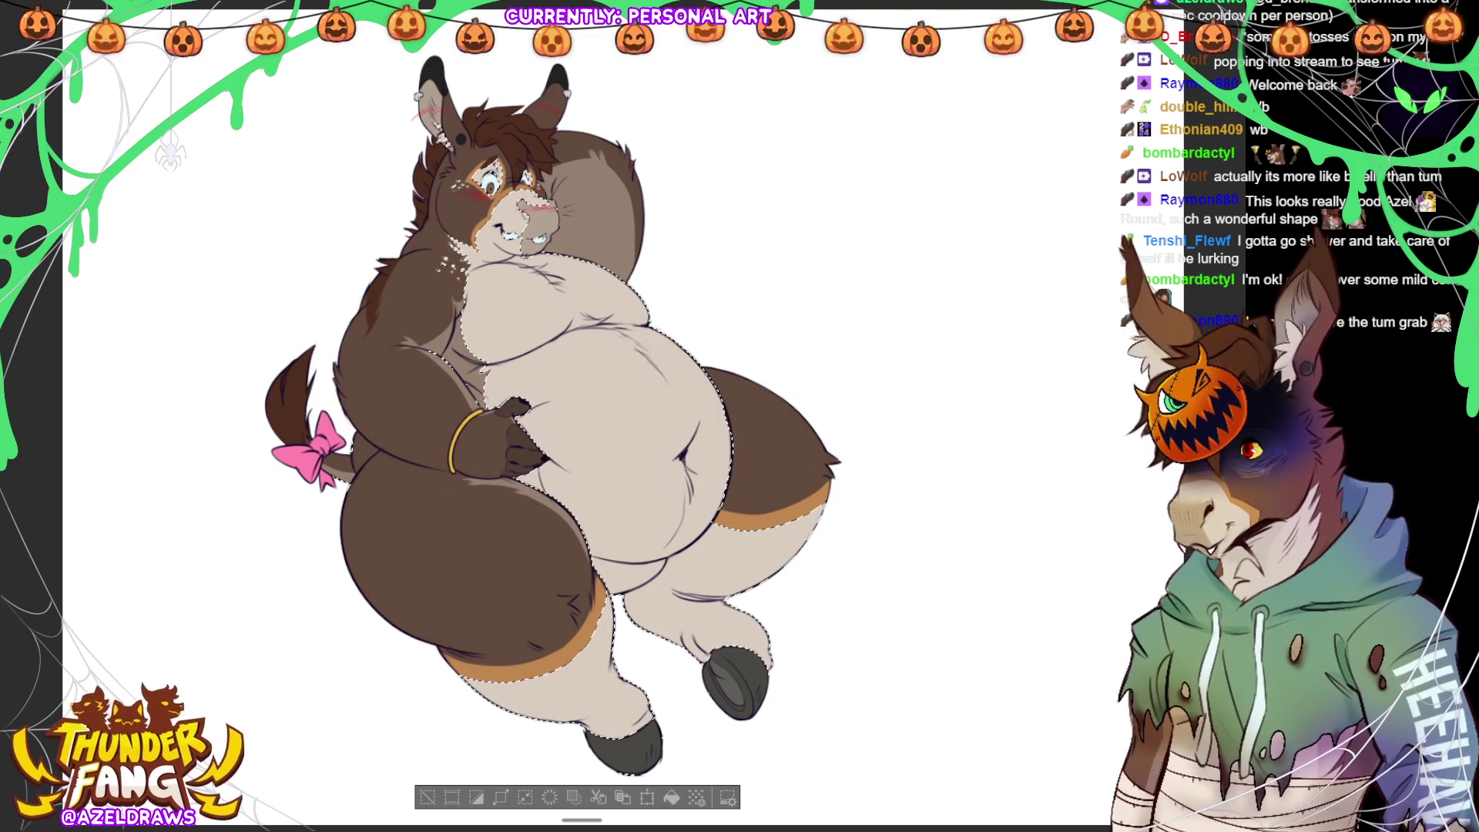
key(ctrl+y)
key(ctrl+z)
key(ctrl+y)
key(ctrl+y)
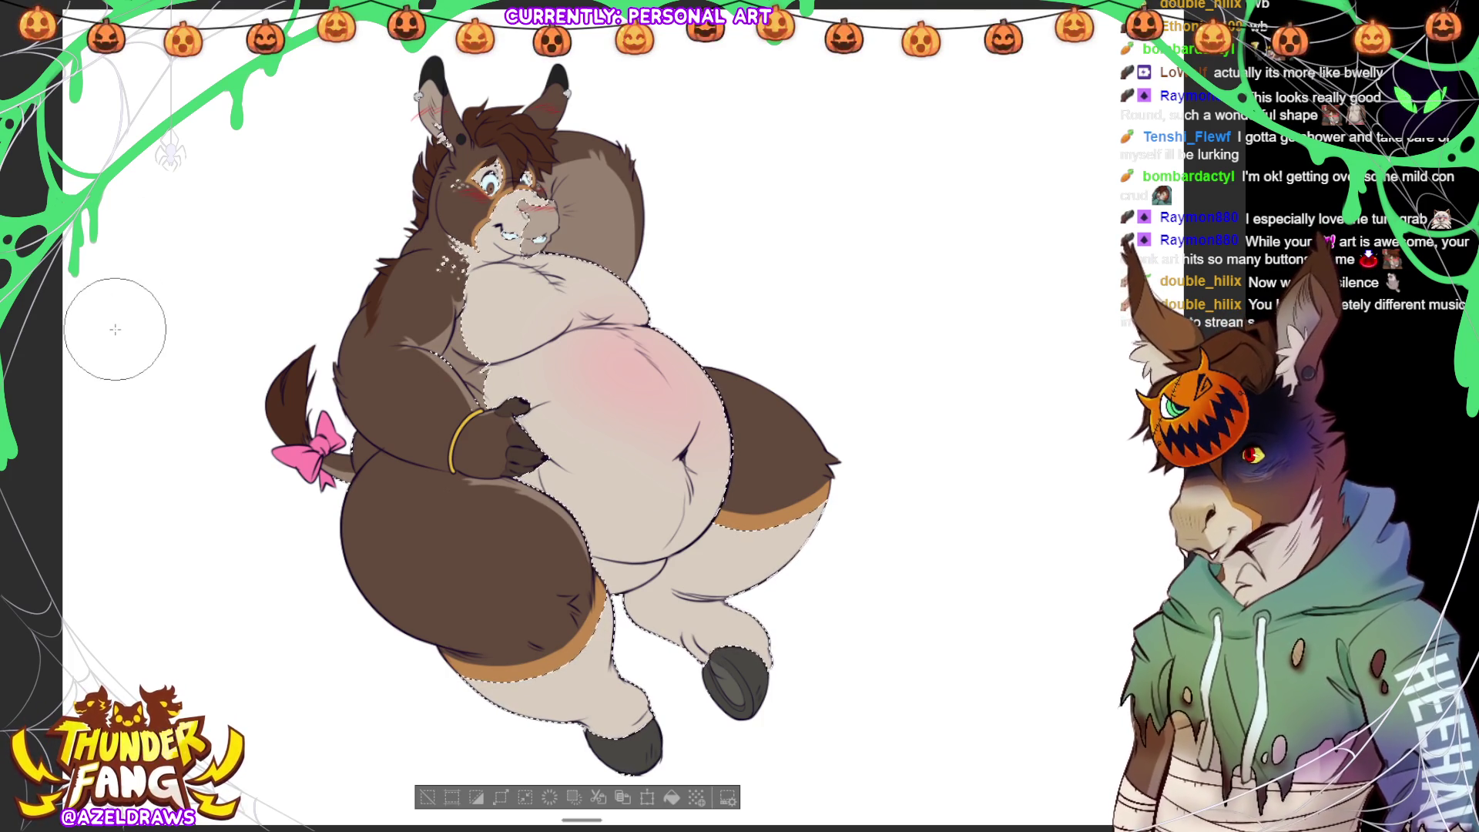
- Deselect the body selection using Deselect on the selection launcher
click(430, 801)
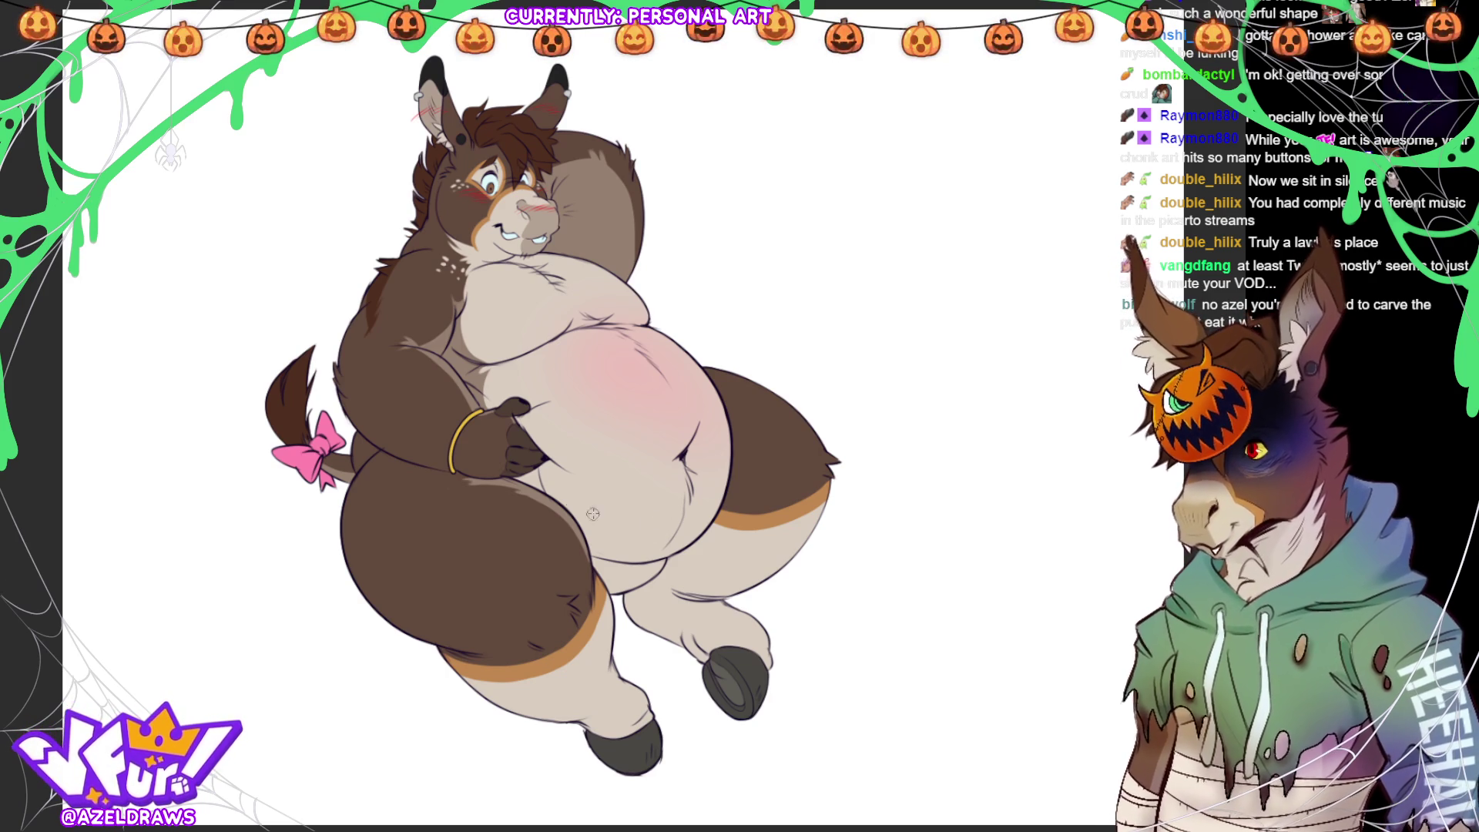
- Draw a curved line across the lower belly and lasso an area over it
mouse_move(540, 493)
mouse_down()
mouse_move(583, 511)
mouse_move(720, 466)
mouse_move(725, 451)
mouse_up()
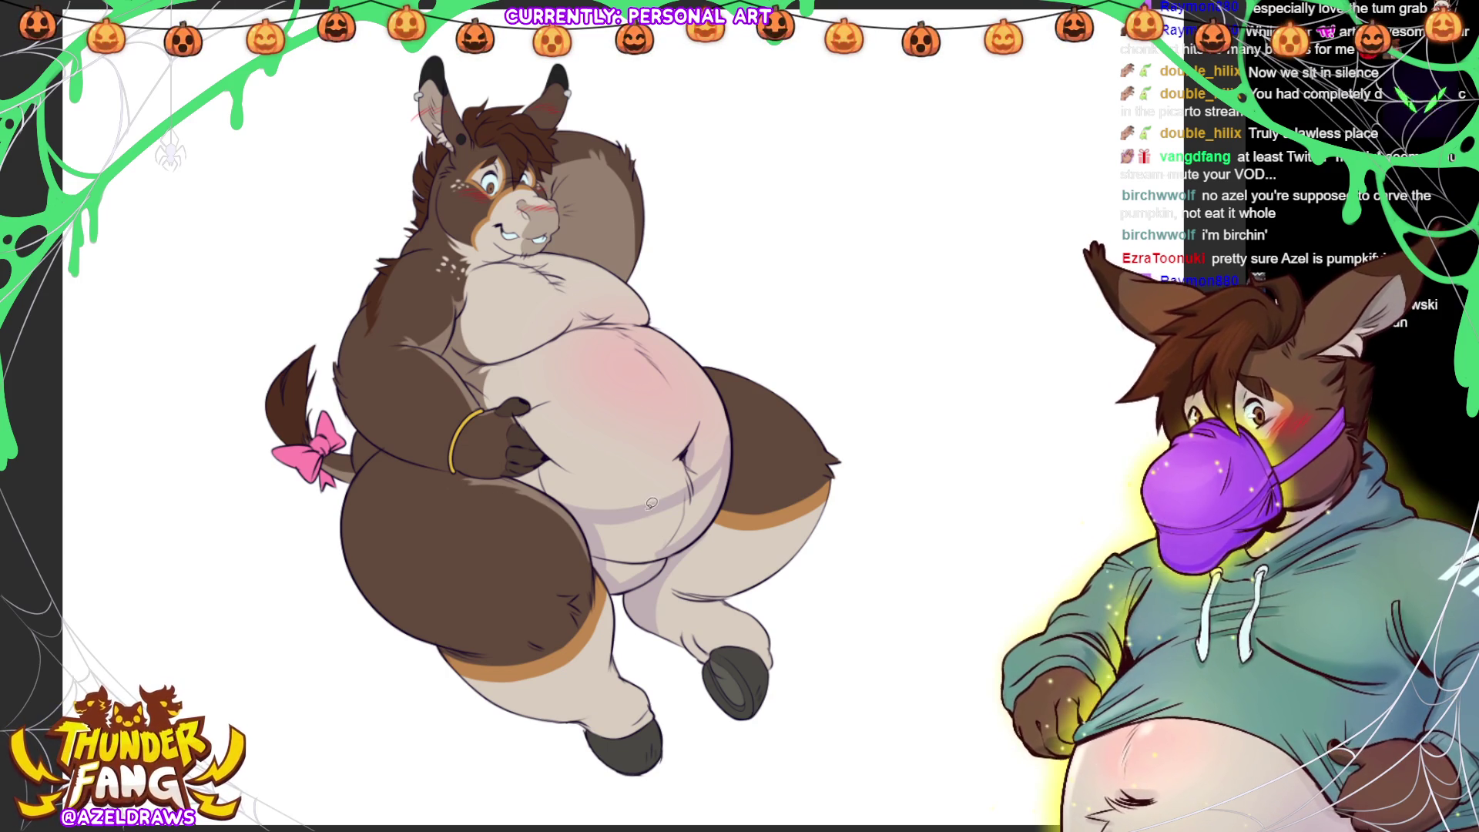
mouse_move(592, 511)
mouse_down()
mouse_move(678, 491)
mouse_move(730, 453)
mouse_move(649, 572)
mouse_move(610, 579)
mouse_move(594, 524)
mouse_up()
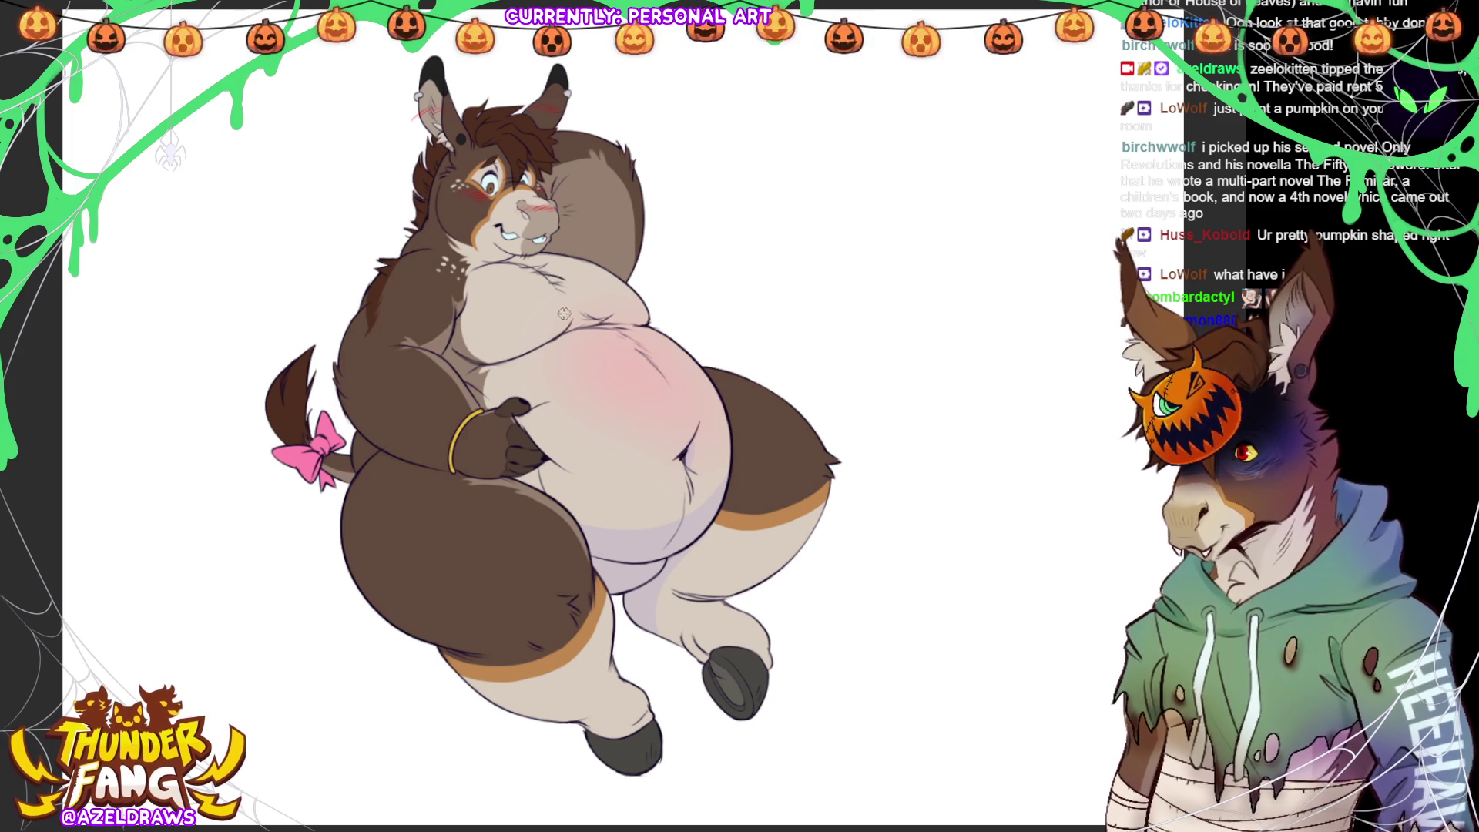
- Shade the fold under the chest, then zoom in toward the donkey's face
mouse_move(458, 333)
mouse_down()
mouse_move(520, 339)
mouse_move(569, 312)
mouse_up()
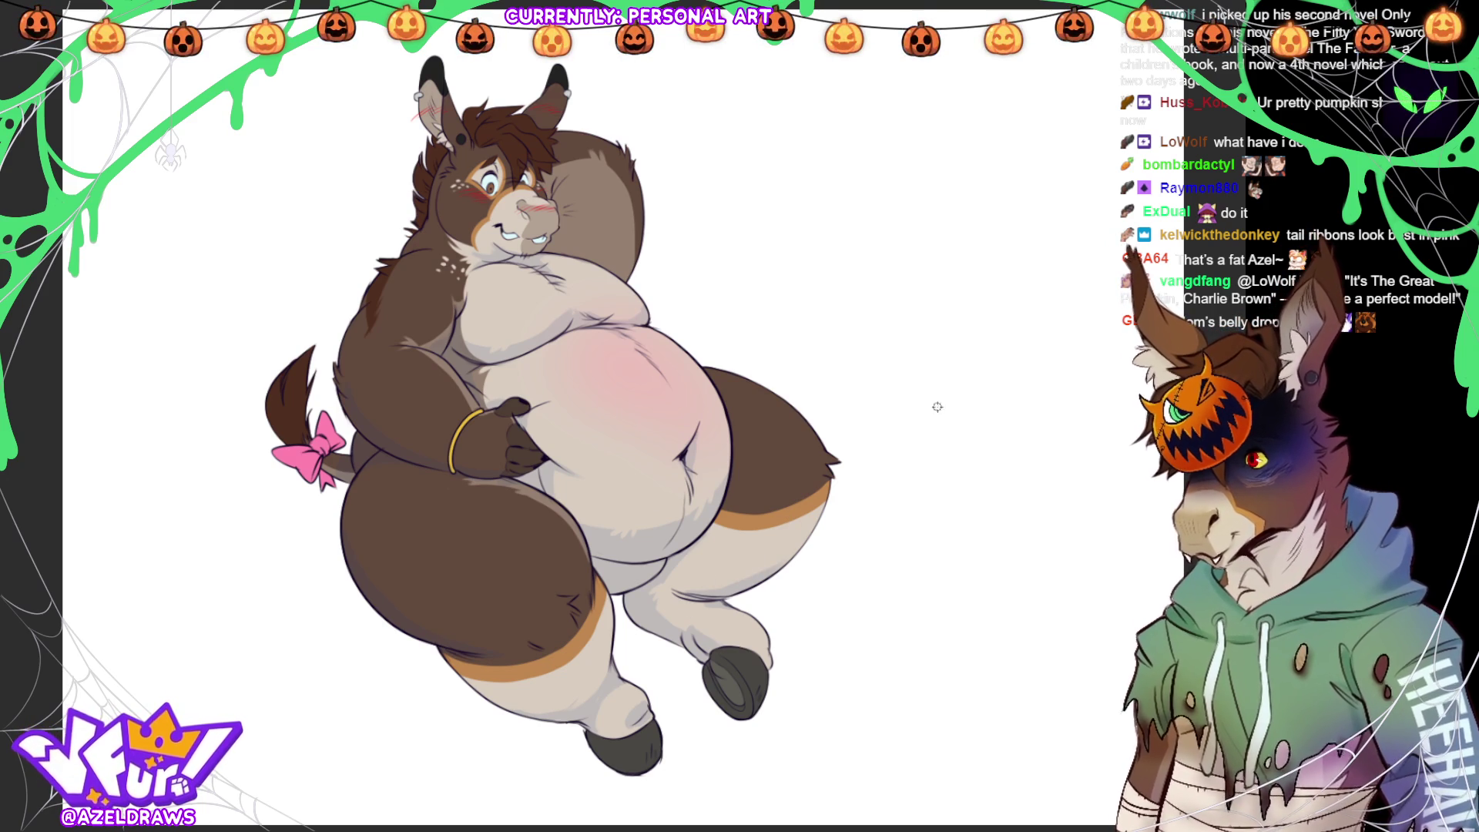
scroll(654, 202, up, 5)
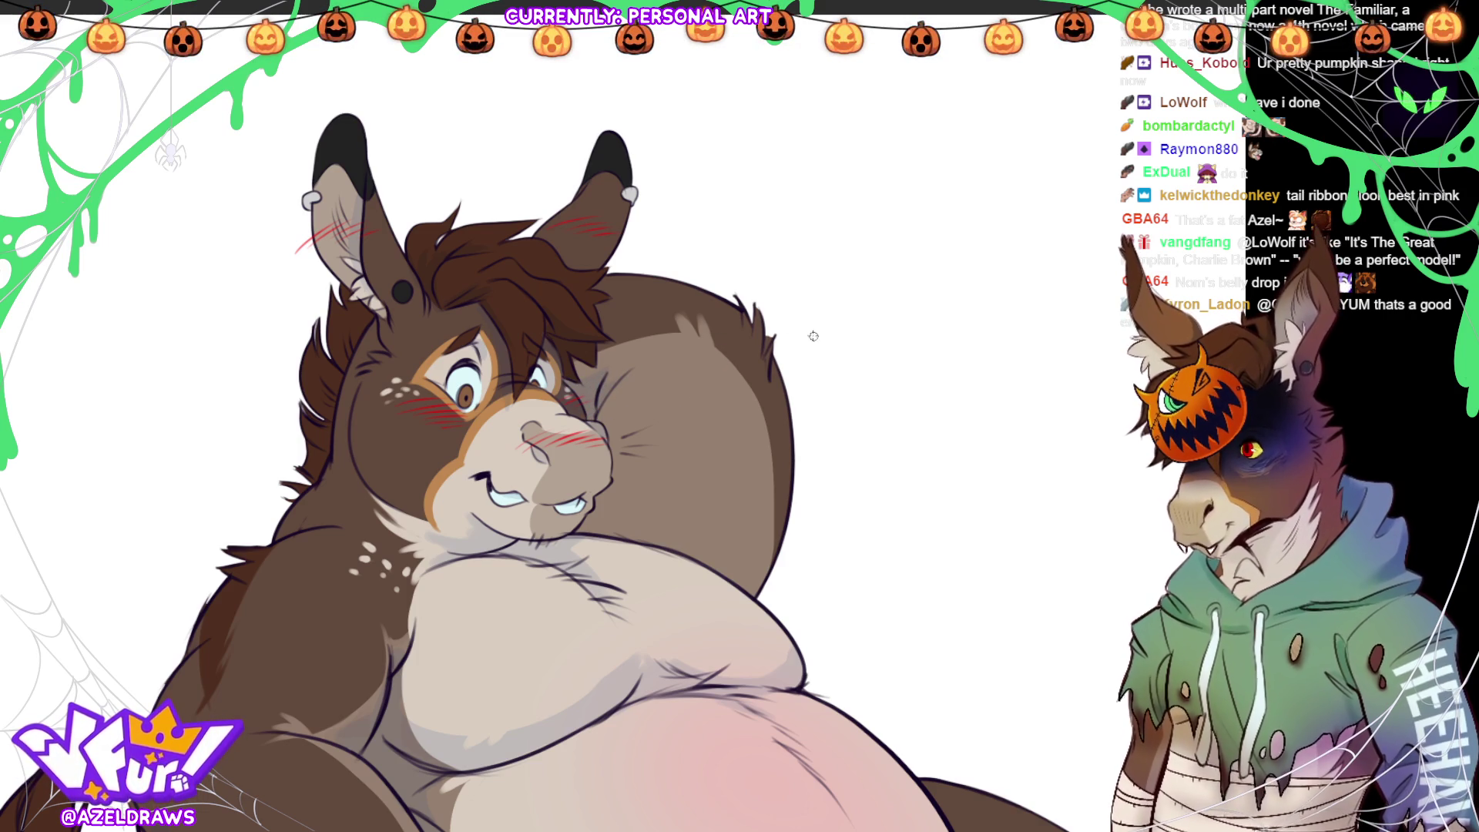
- Brush a soft grey stroke from the cheek along the belly edge, then fit the full canvas with Ctrl+0
mouse_move(613, 400)
mouse_down()
mouse_move(611, 437)
mouse_move(661, 534)
mouse_move(764, 560)
mouse_up()
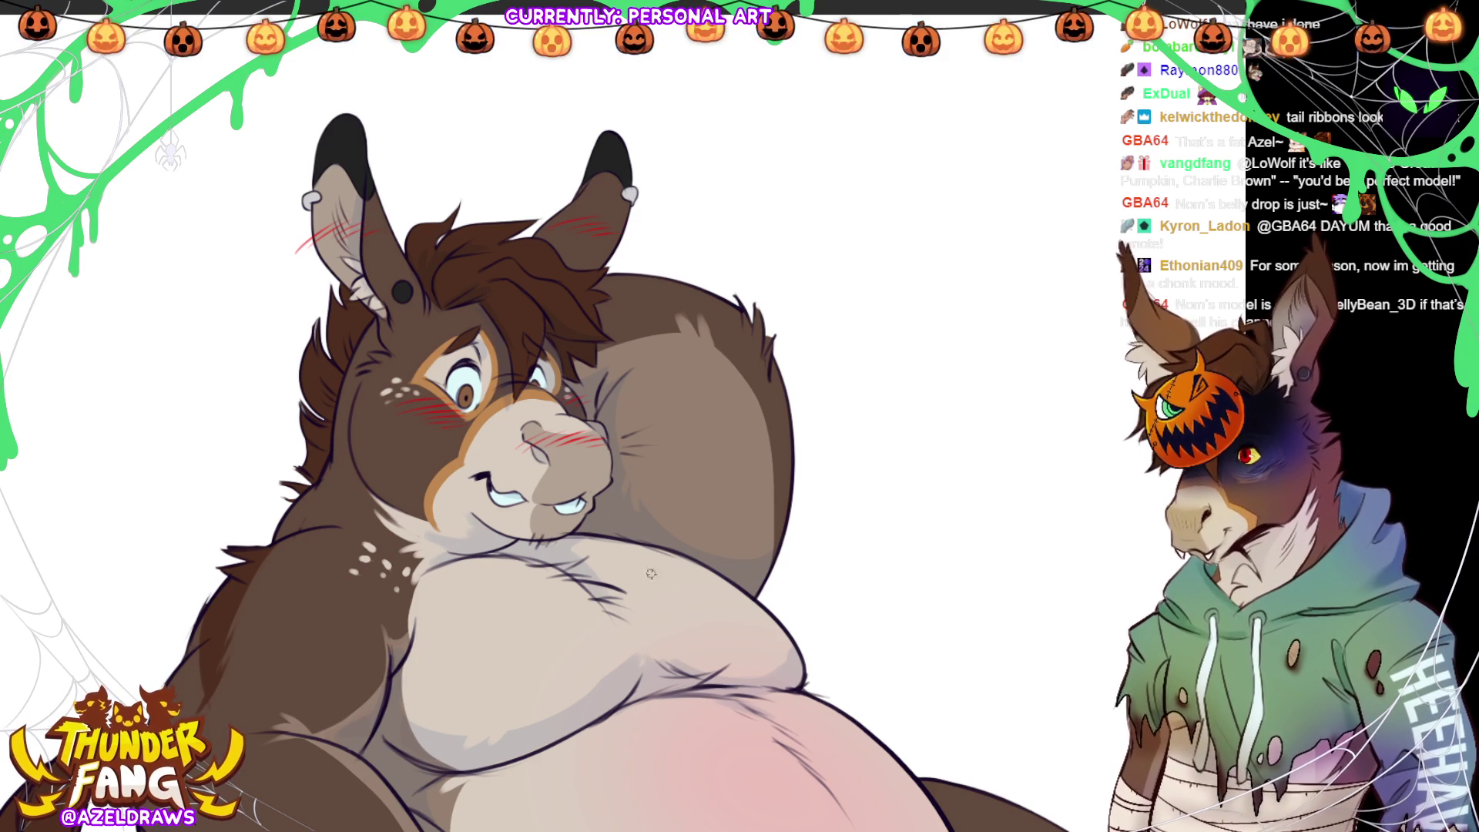
key(ctrl+0)
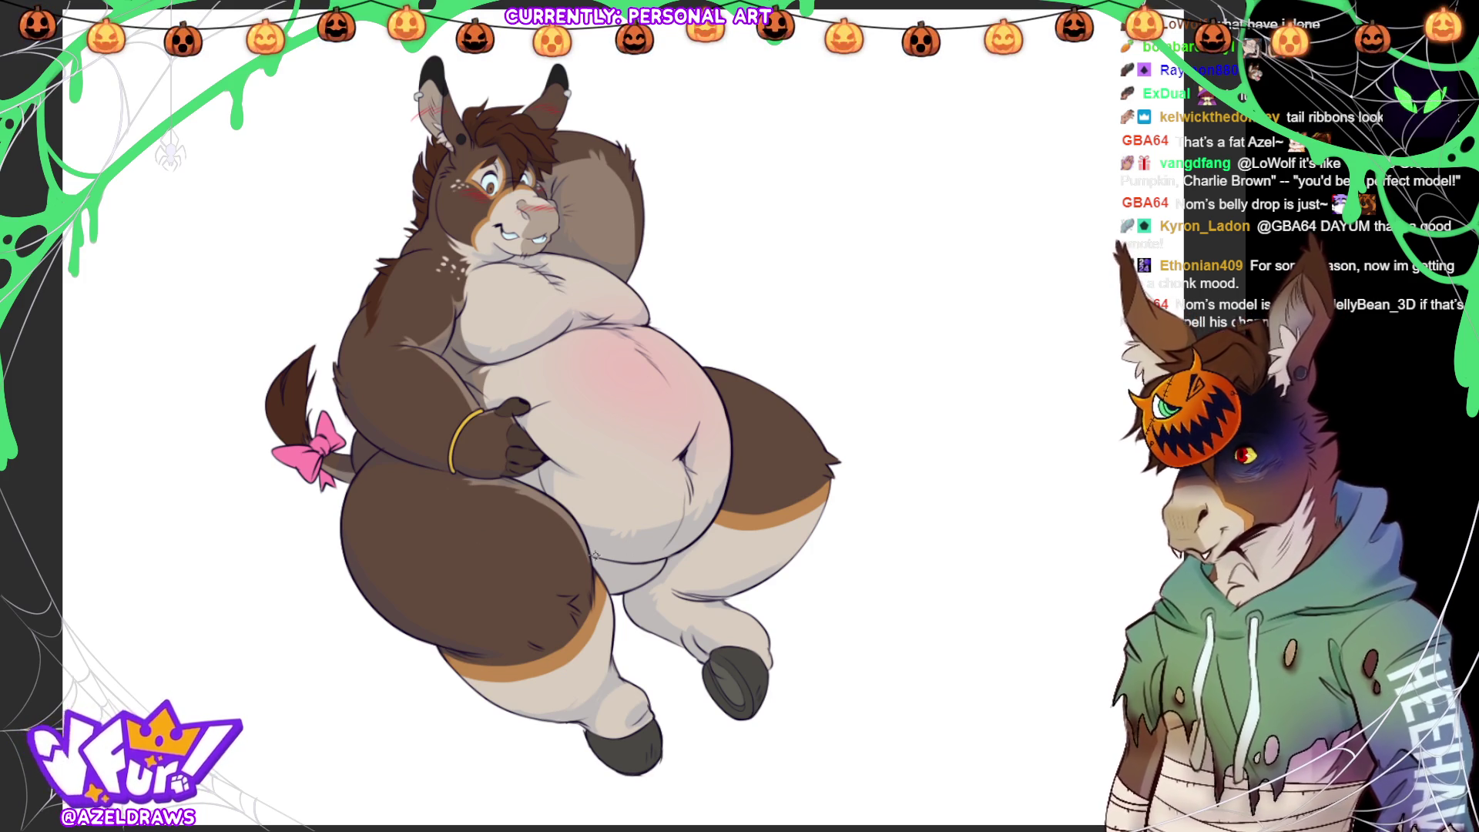
- Paint a bright rim light under the belly, then auto-select the light cream belly and leg fills
mouse_move(589, 553)
mouse_down()
mouse_move(669, 554)
mouse_move(712, 515)
mouse_up()
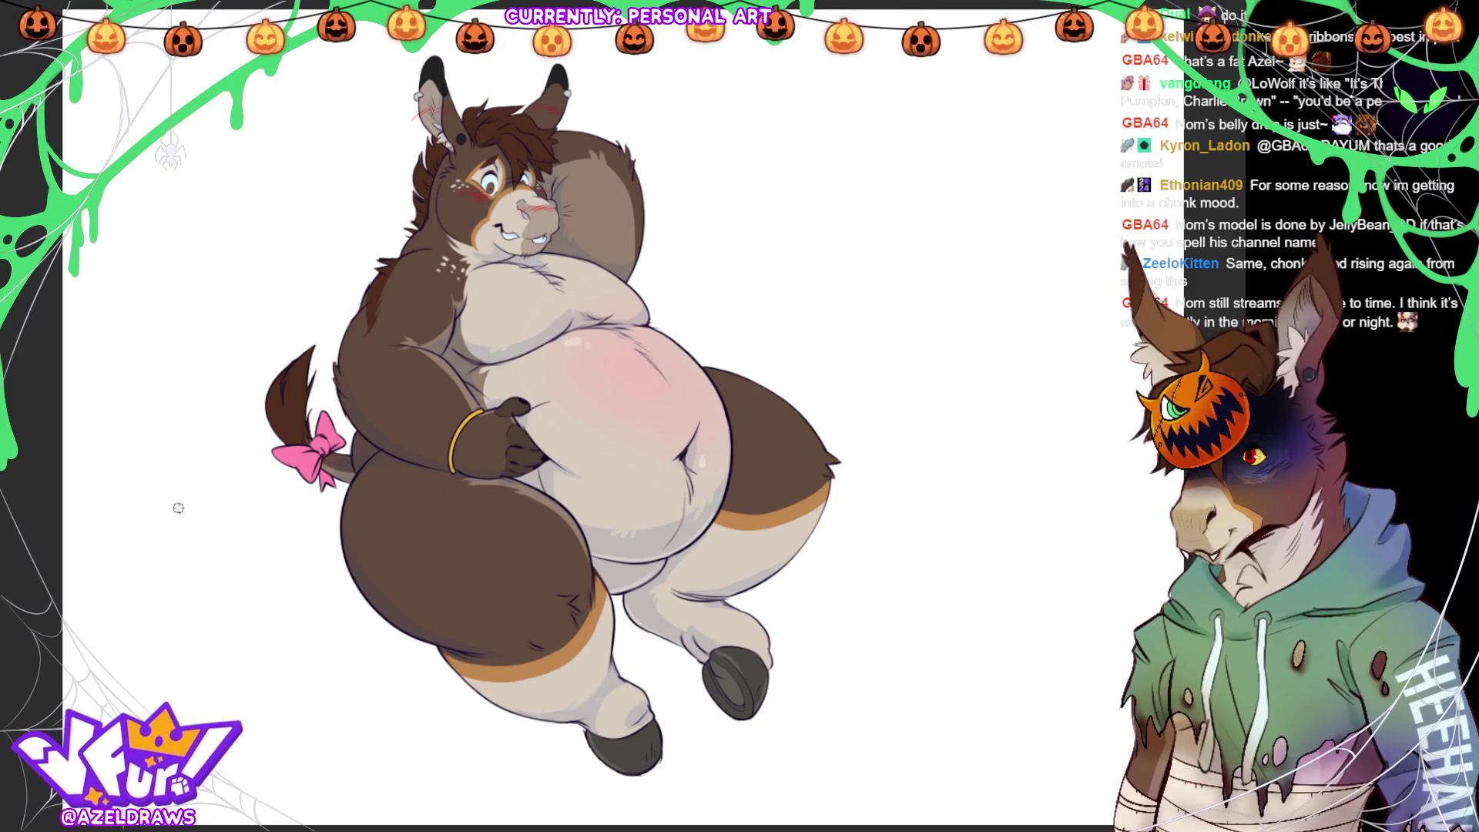
click(712, 452)
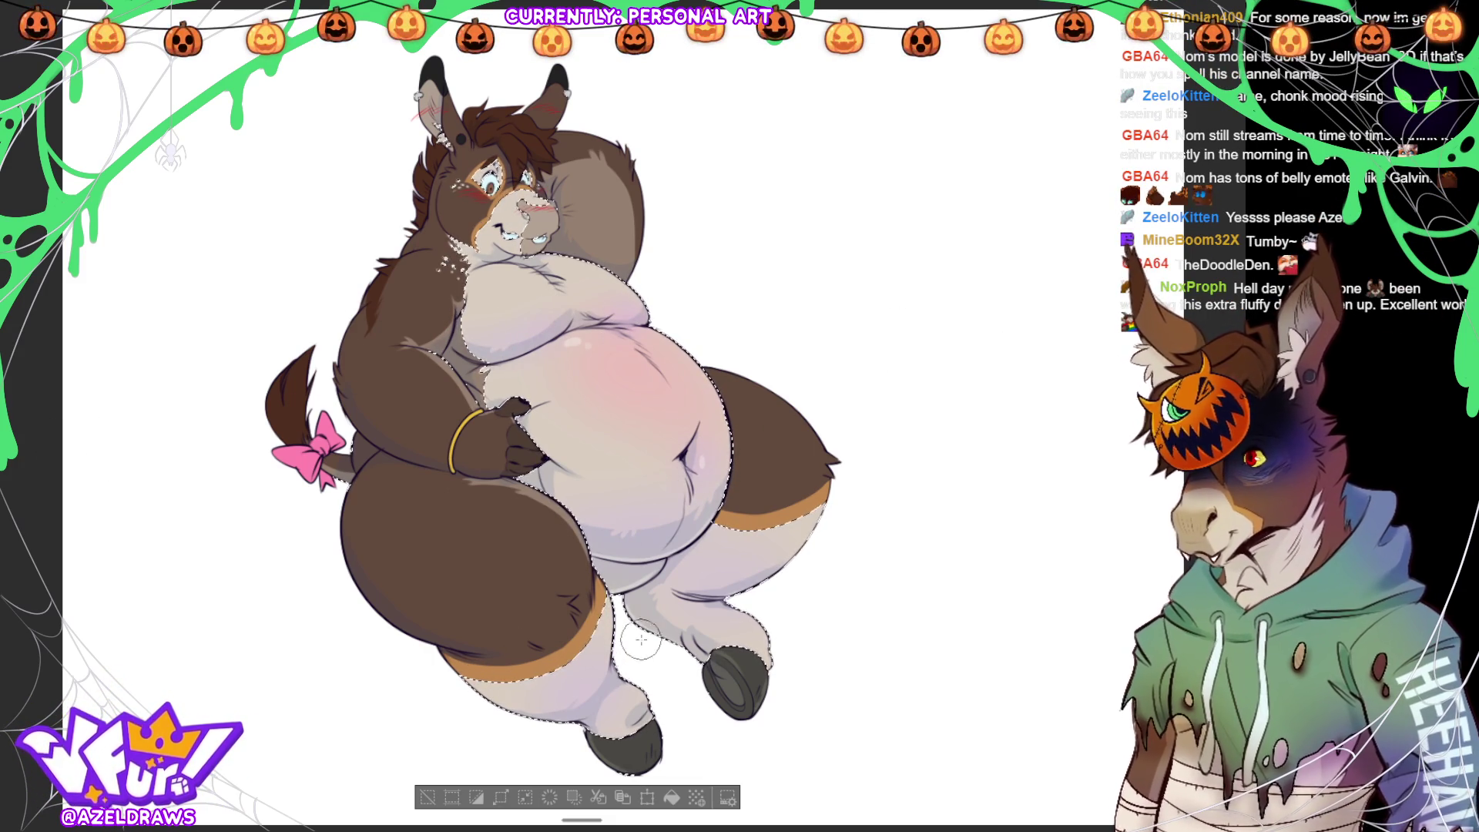
- Deselect the belly and leg selection from the selection launcher toolbar
click(429, 797)
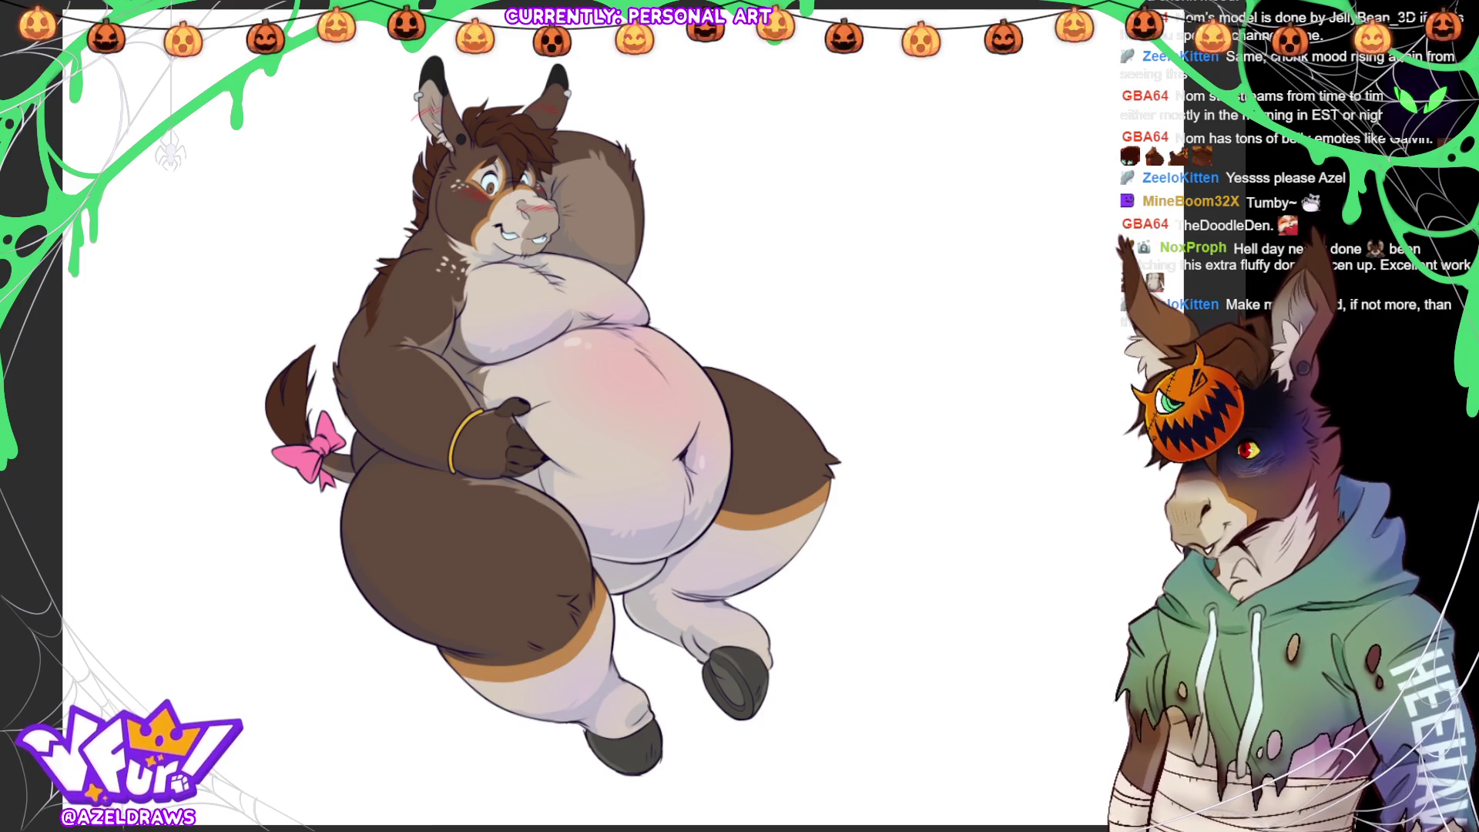
- Airbrush a darker purple tone across the donkey's lower thigh
mouse_move(385, 615)
mouse_down()
mouse_move(342, 557)
mouse_move(478, 634)
mouse_move(418, 630)
mouse_move(577, 688)
mouse_move(589, 675)
mouse_up()
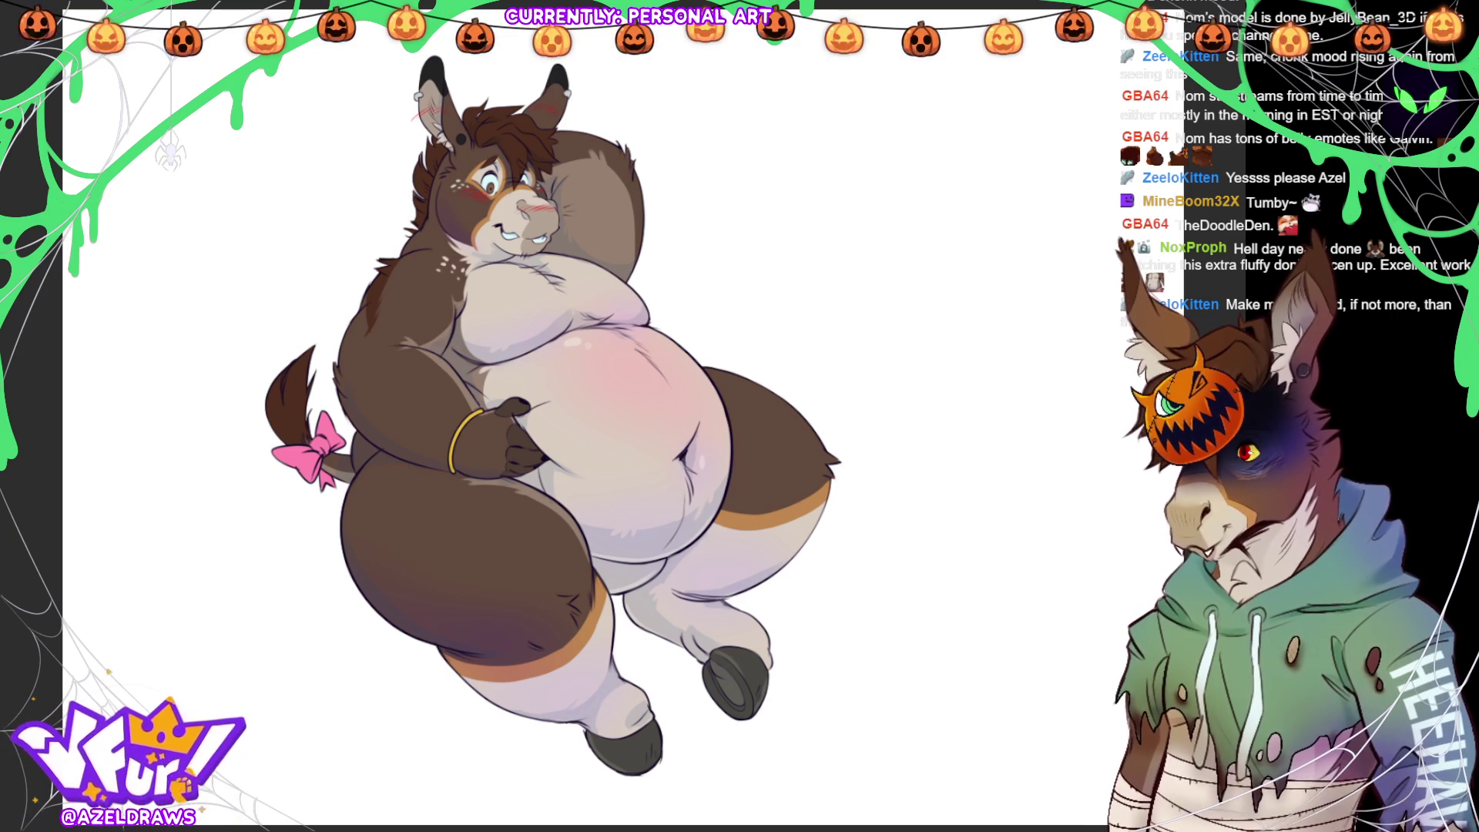
key(ctrl+z)
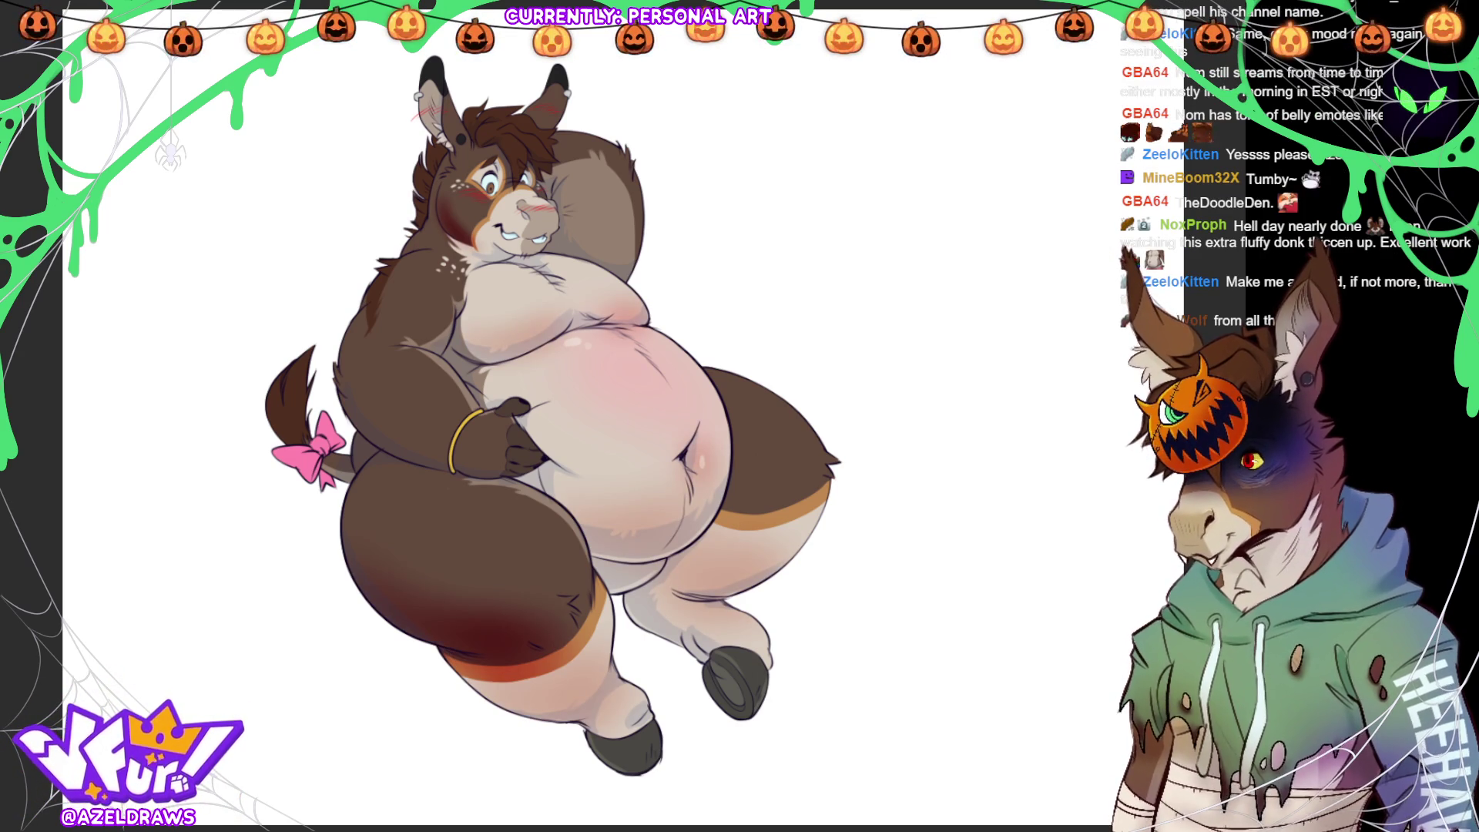
key(ctrl+y)
key(ctrl+z)
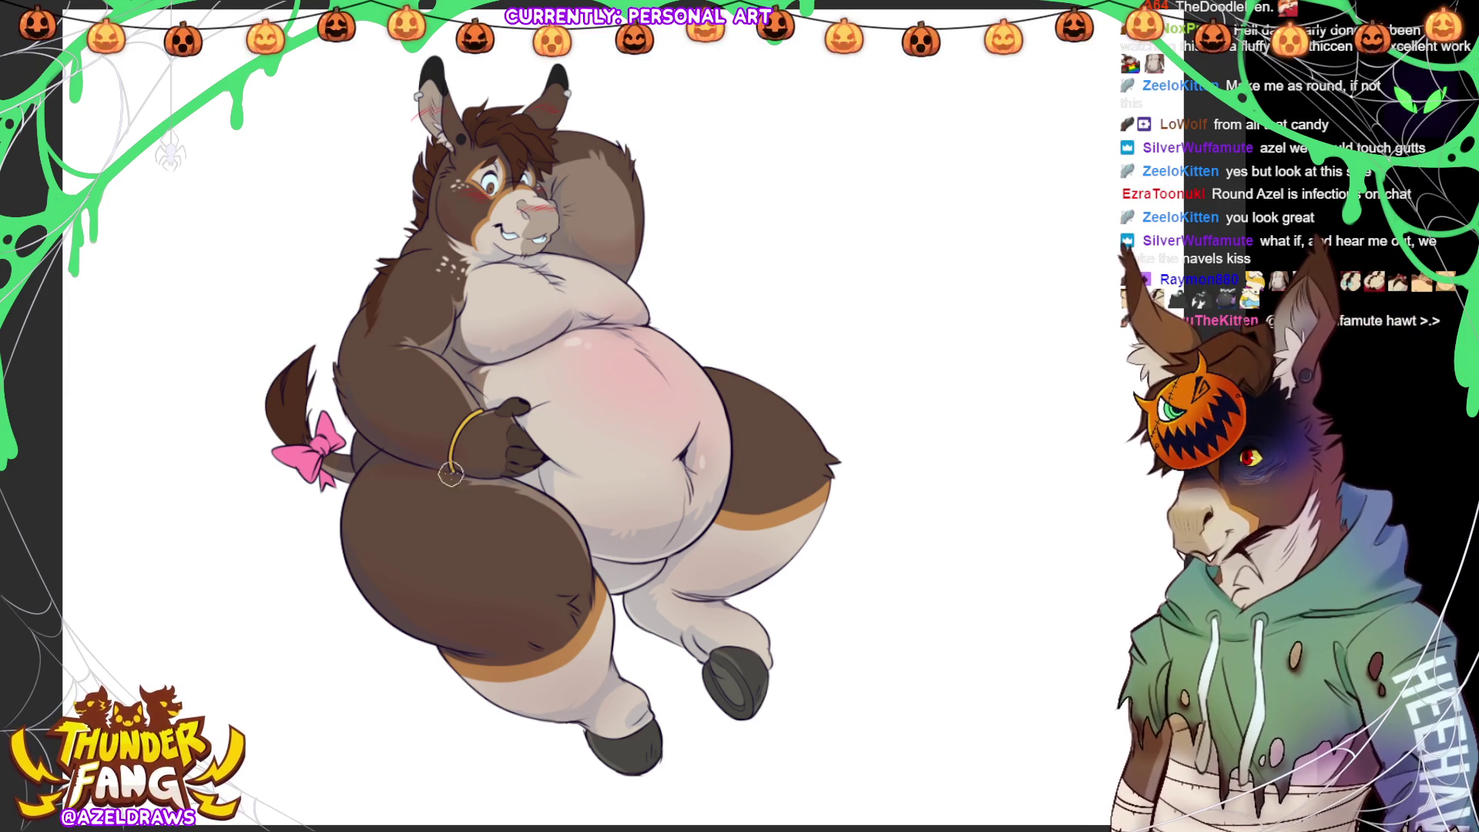
- Enlarge the brush with the ] key for broad strokes on the thigh
key(bracketright)
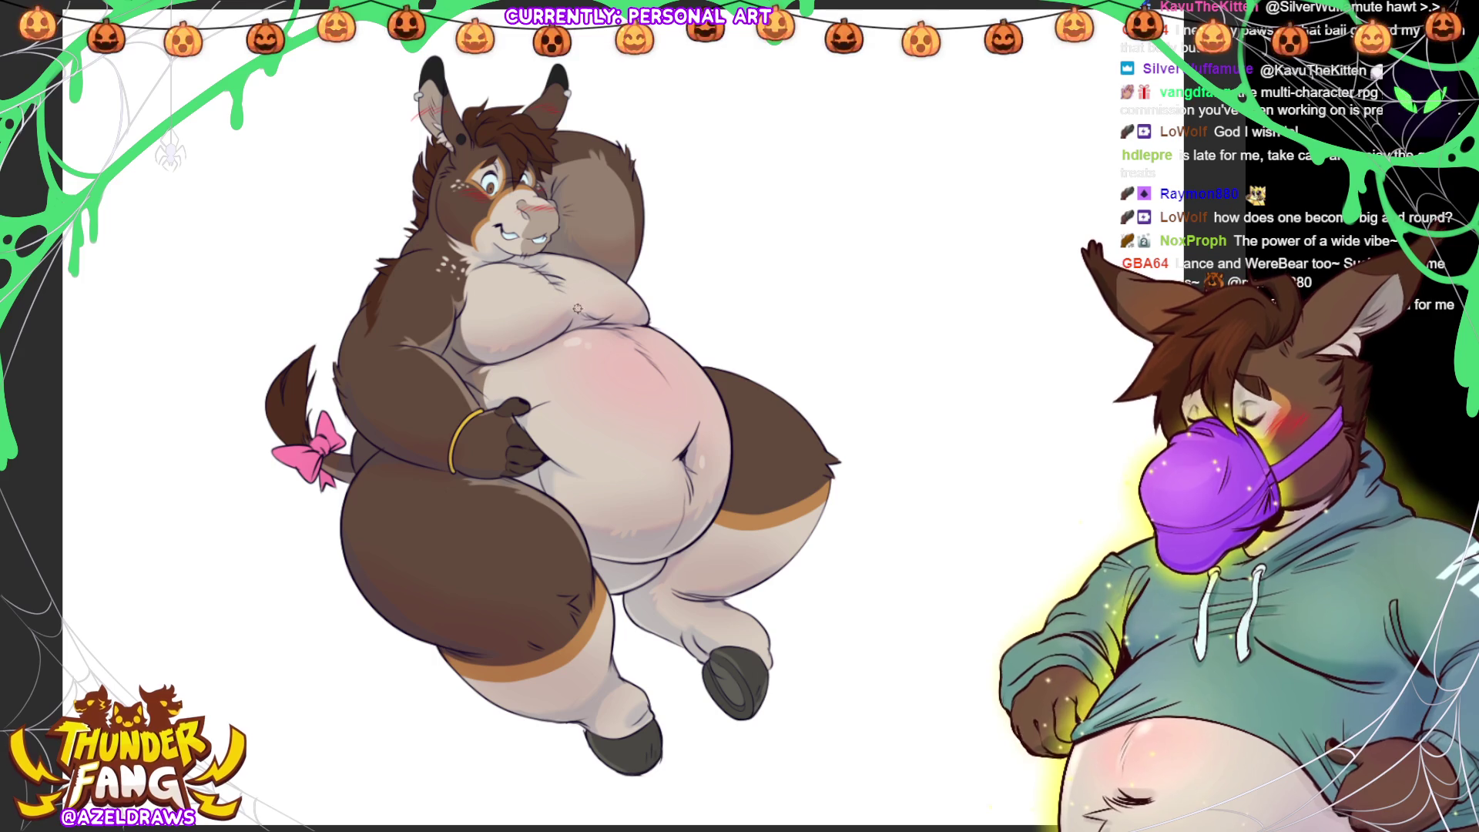
- Airbrush a faint red blush across the donkey's thigh
mouse_move(439, 633)
mouse_down()
mouse_move(366, 566)
mouse_move(377, 587)
mouse_move(498, 646)
mouse_up()
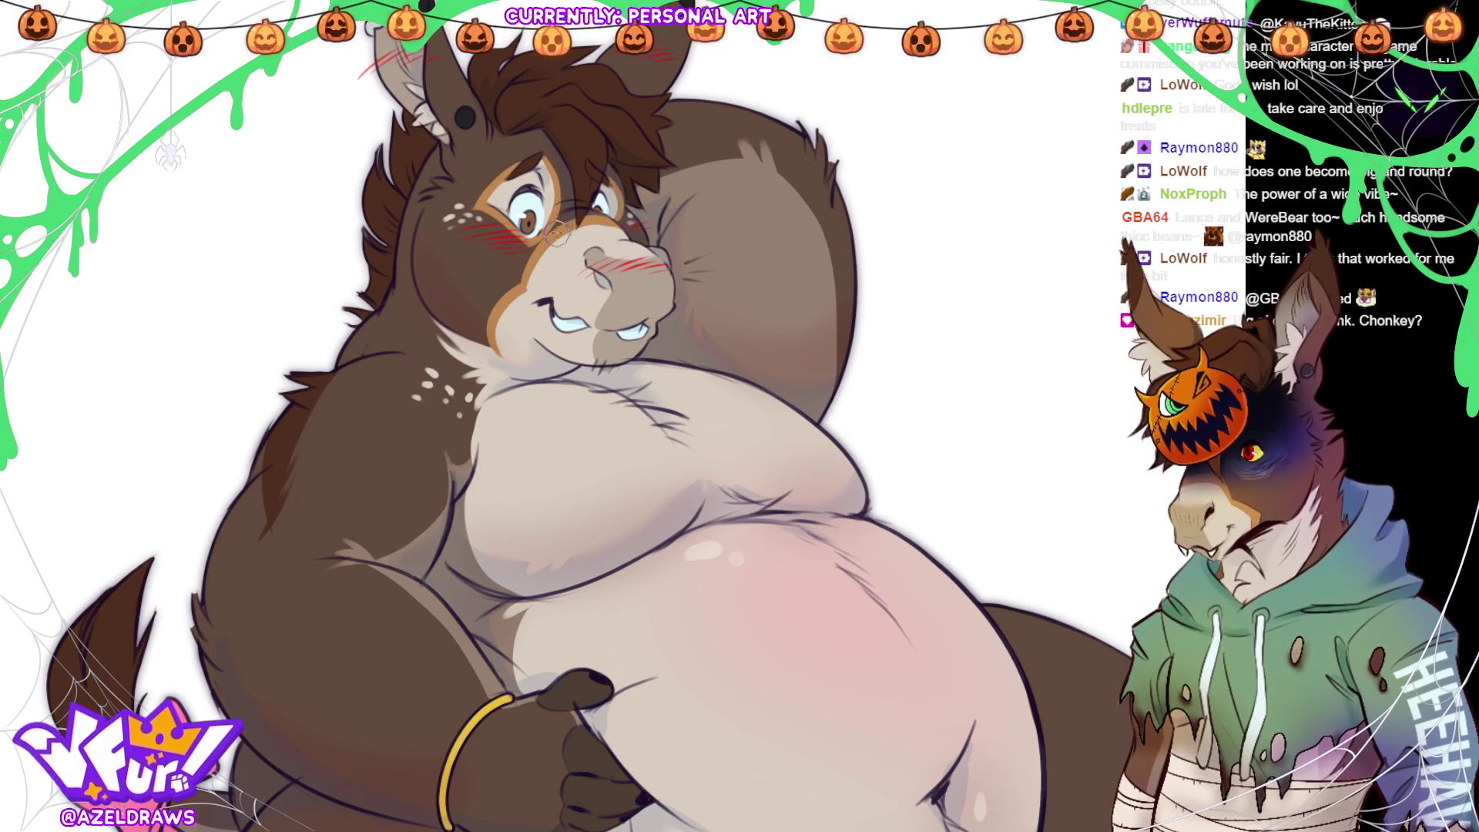
- Paint red blush on the cheek, nose and ear, undo a bad nose erase, and fit the canvas
drag(477, 231, 532, 251)
drag(673, 229, 624, 266)
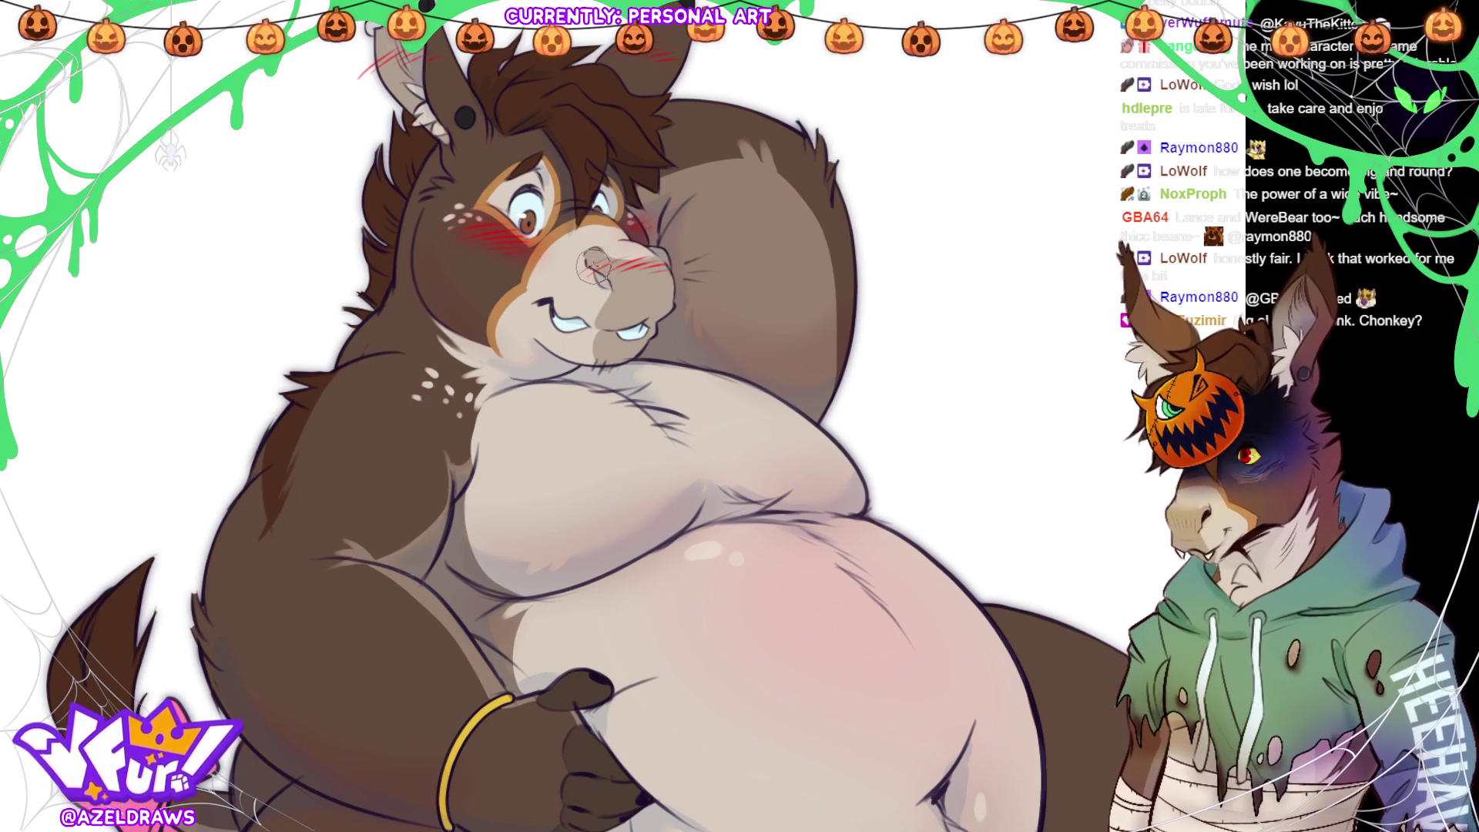
scroll(820, 266, up, 1)
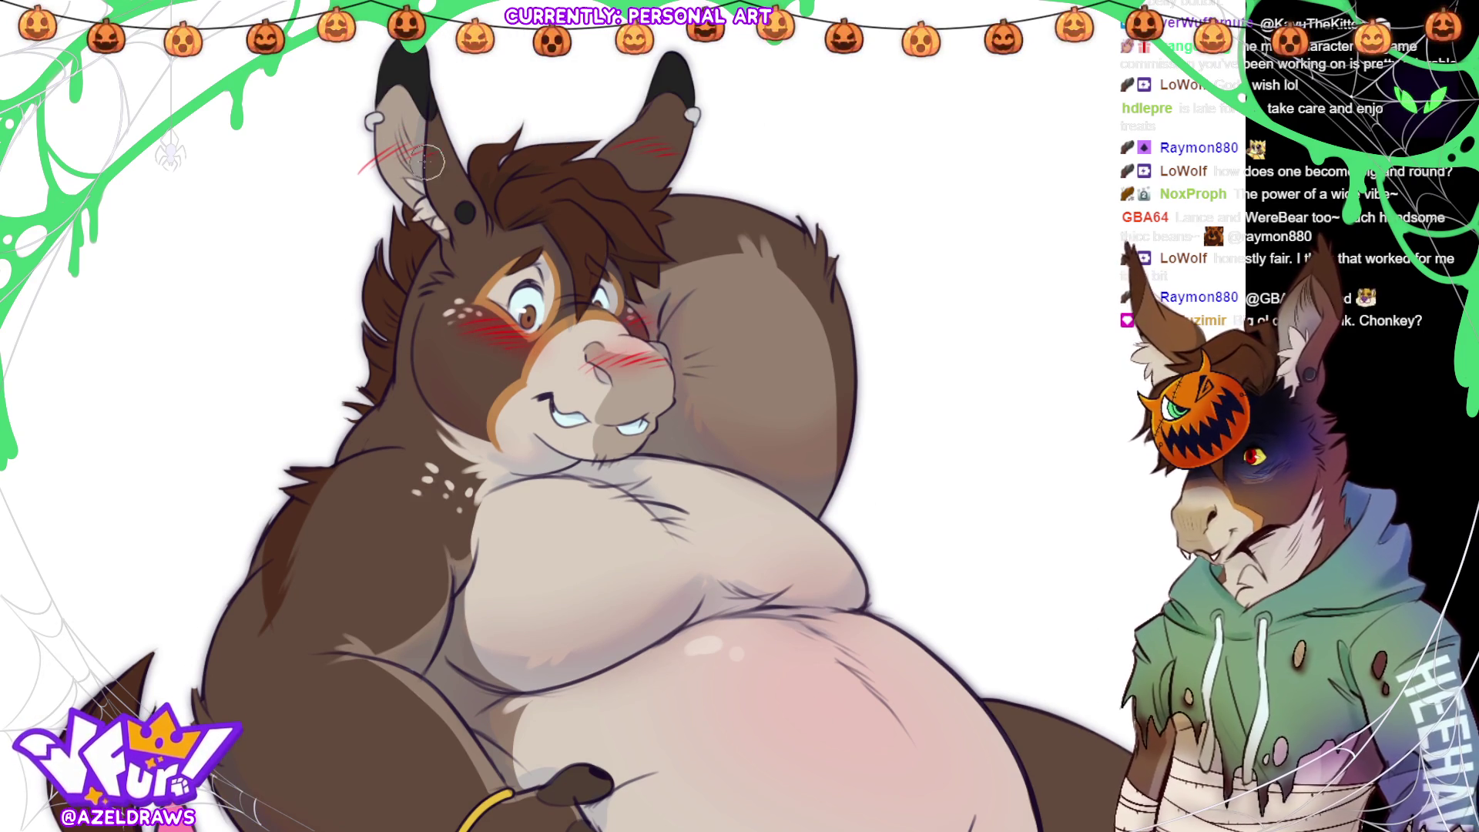
drag(658, 150, 639, 145)
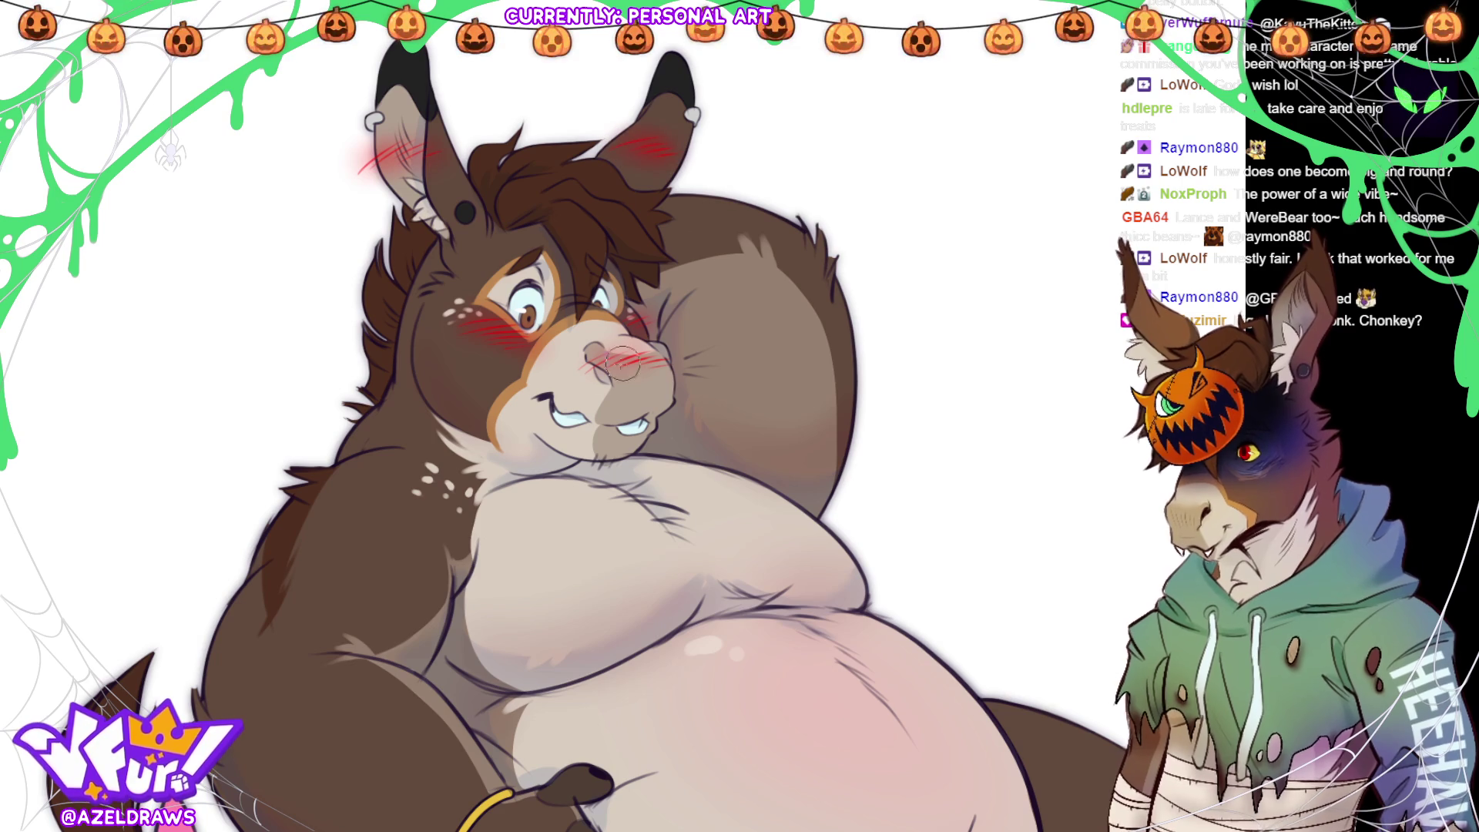
mouse_move(662, 370)
mouse_down()
mouse_move(609, 362)
mouse_move(647, 370)
mouse_up()
key(ctrl+z)
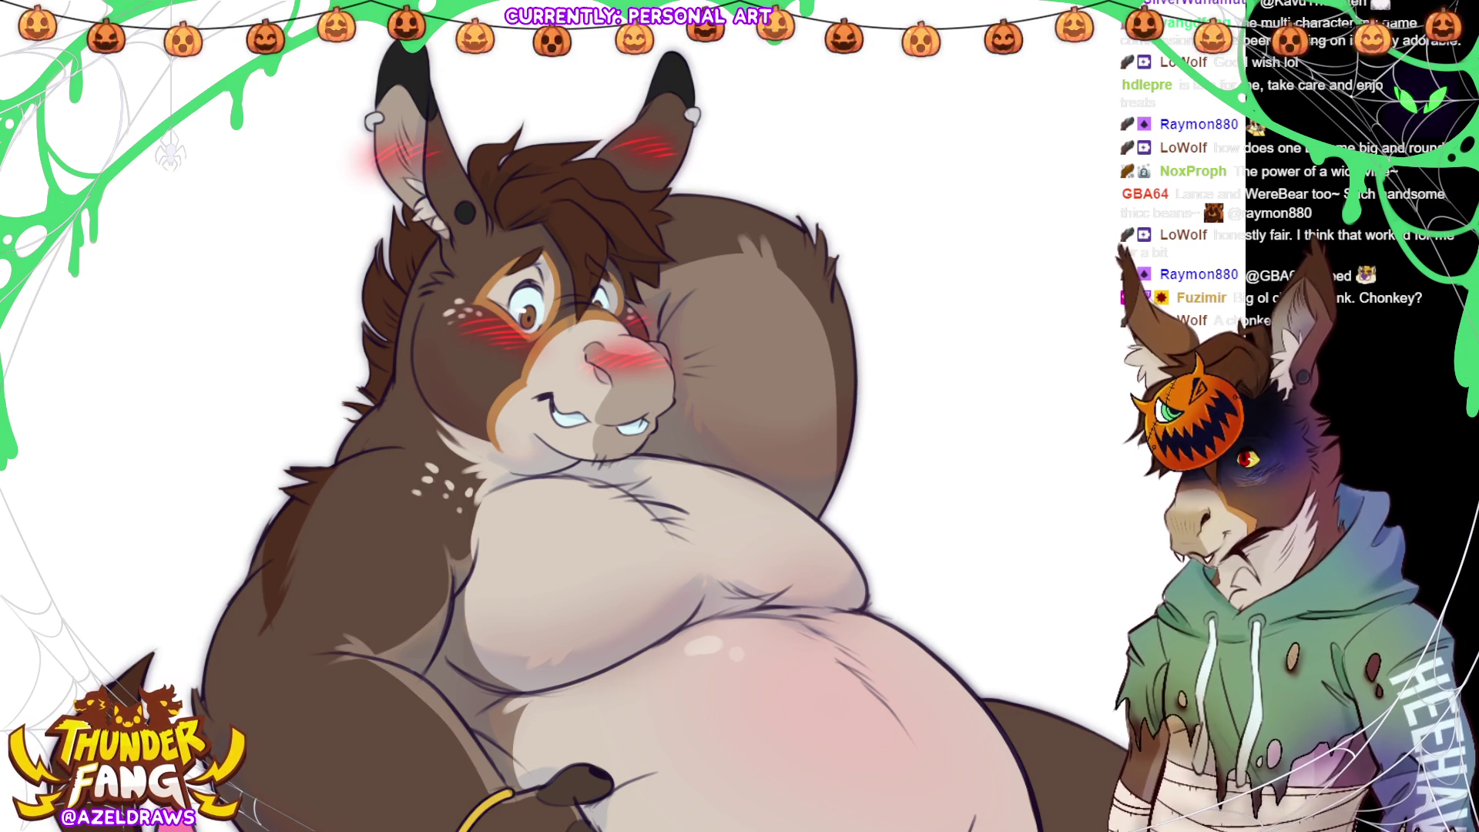
key(ctrl+0)
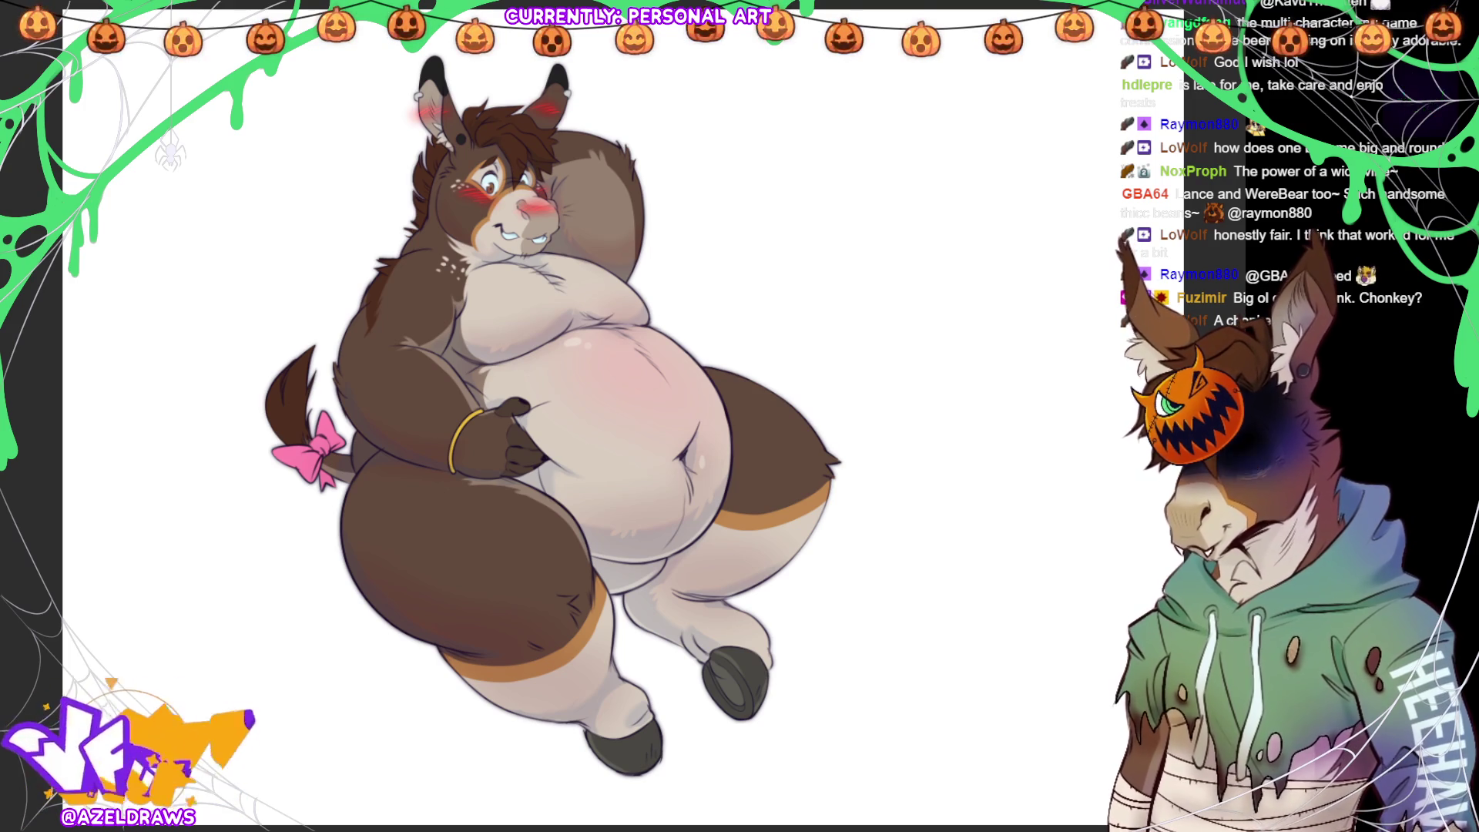
- Paint an orange stroke across the belly, then undo that stray stroke
mouse_move(539, 443)
mouse_down()
mouse_move(655, 435)
mouse_move(681, 371)
mouse_move(587, 493)
mouse_move(732, 447)
mouse_move(609, 435)
mouse_move(678, 400)
mouse_move(616, 462)
mouse_move(662, 431)
mouse_move(651, 383)
mouse_move(589, 462)
mouse_move(609, 389)
mouse_move(693, 362)
mouse_move(621, 390)
mouse_move(589, 493)
mouse_move(637, 467)
mouse_move(744, 452)
mouse_move(619, 400)
mouse_move(670, 362)
mouse_move(570, 462)
mouse_move(654, 520)
mouse_move(724, 462)
mouse_move(655, 362)
mouse_move(562, 409)
mouse_move(588, 494)
mouse_move(685, 516)
mouse_move(774, 391)
mouse_move(640, 370)
mouse_move(601, 381)
mouse_move(611, 479)
mouse_move(738, 436)
mouse_move(570, 443)
mouse_move(574, 416)
mouse_move(658, 364)
mouse_move(829, 545)
mouse_move(668, 383)
mouse_move(804, 435)
mouse_move(771, 436)
mouse_up()
key(ctrl+z)
- With a smaller brush, paint a light highlight along the pumpkin's top-left edge
key(bracketleft)
key(bracketleft)
key(bracketleft)
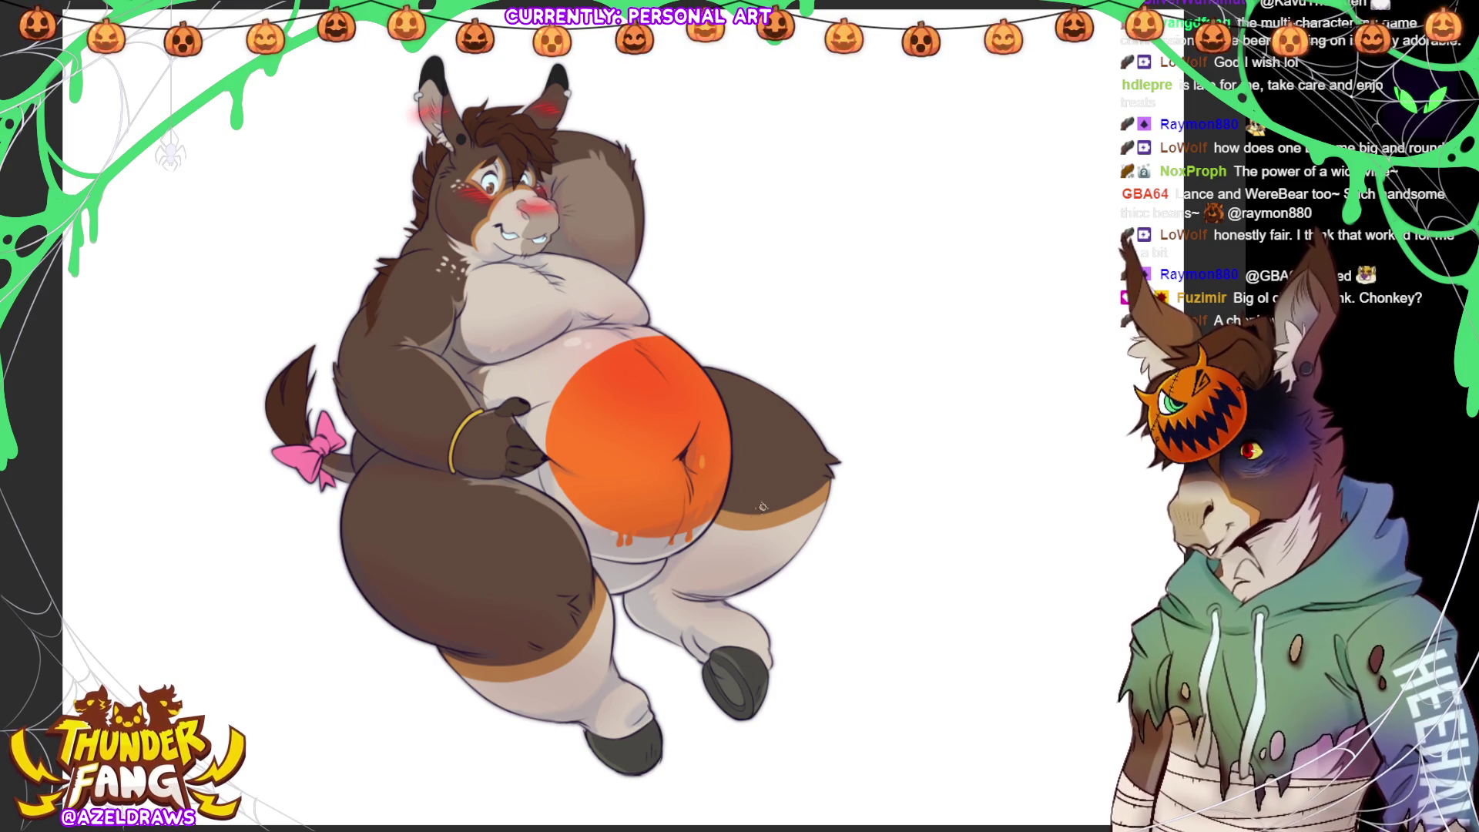
drag(567, 377, 653, 345)
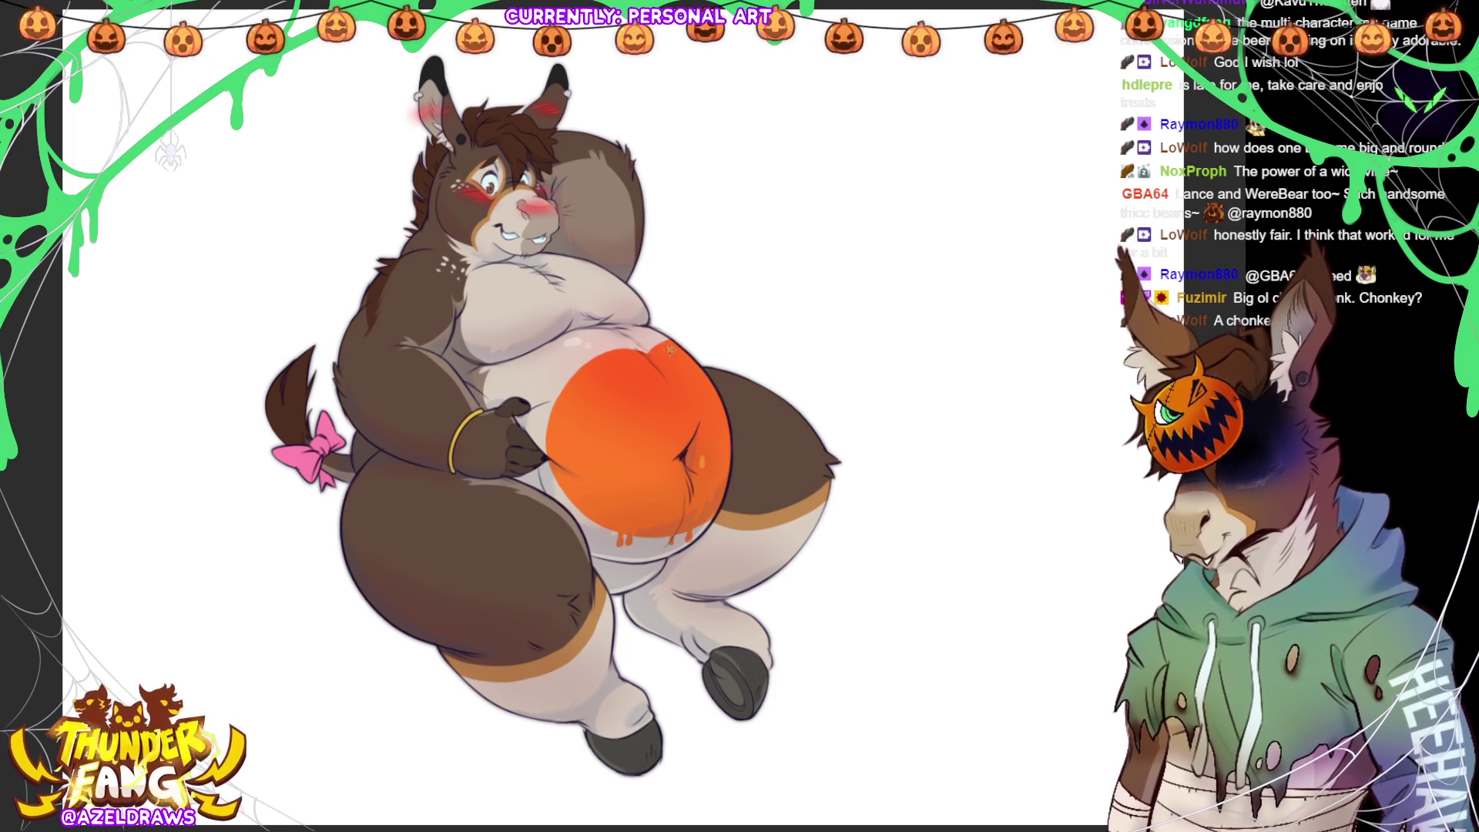
mouse_move(645, 351)
mouse_down()
mouse_move(605, 353)
mouse_move(551, 411)
mouse_up()
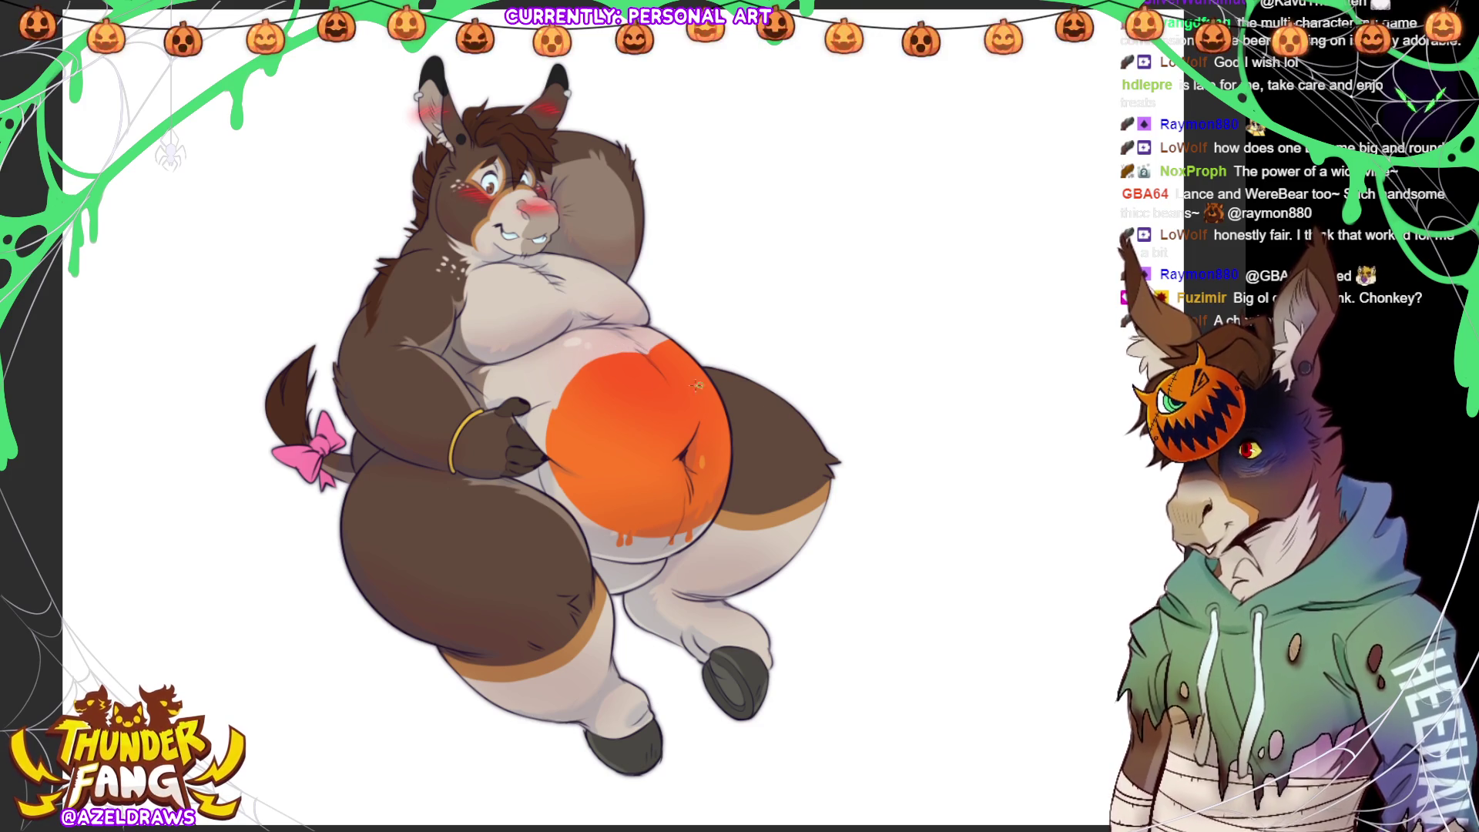
mouse_move(647, 351)
mouse_down()
mouse_move(561, 385)
mouse_move(545, 420)
mouse_up()
key(ctrl+z)
mouse_move(642, 352)
mouse_down()
mouse_move(583, 362)
mouse_move(535, 428)
mouse_up()
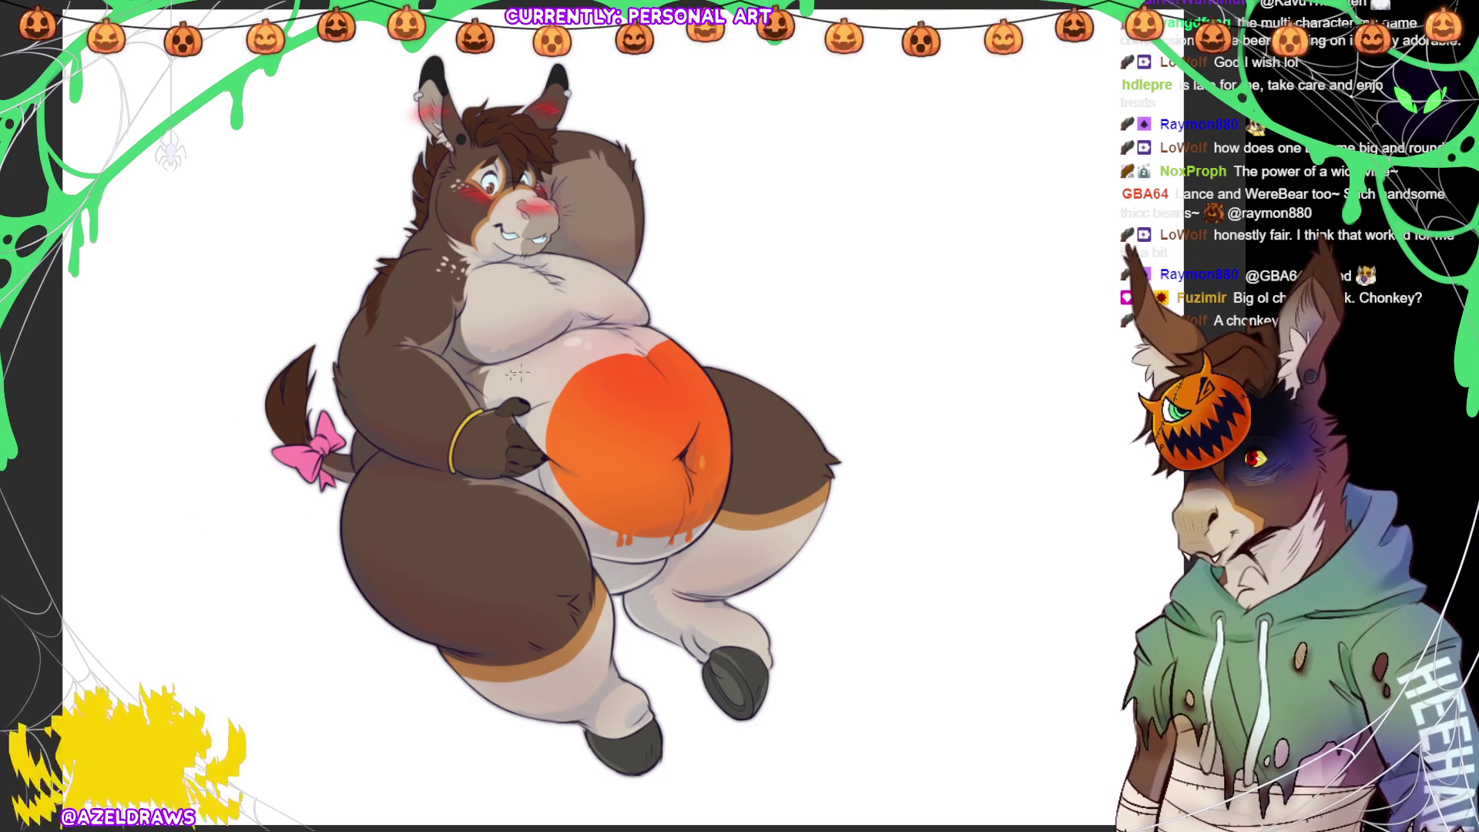
- Draw a curled stem on top of the pumpkin and recolour it bright green
drag(638, 332, 643, 354)
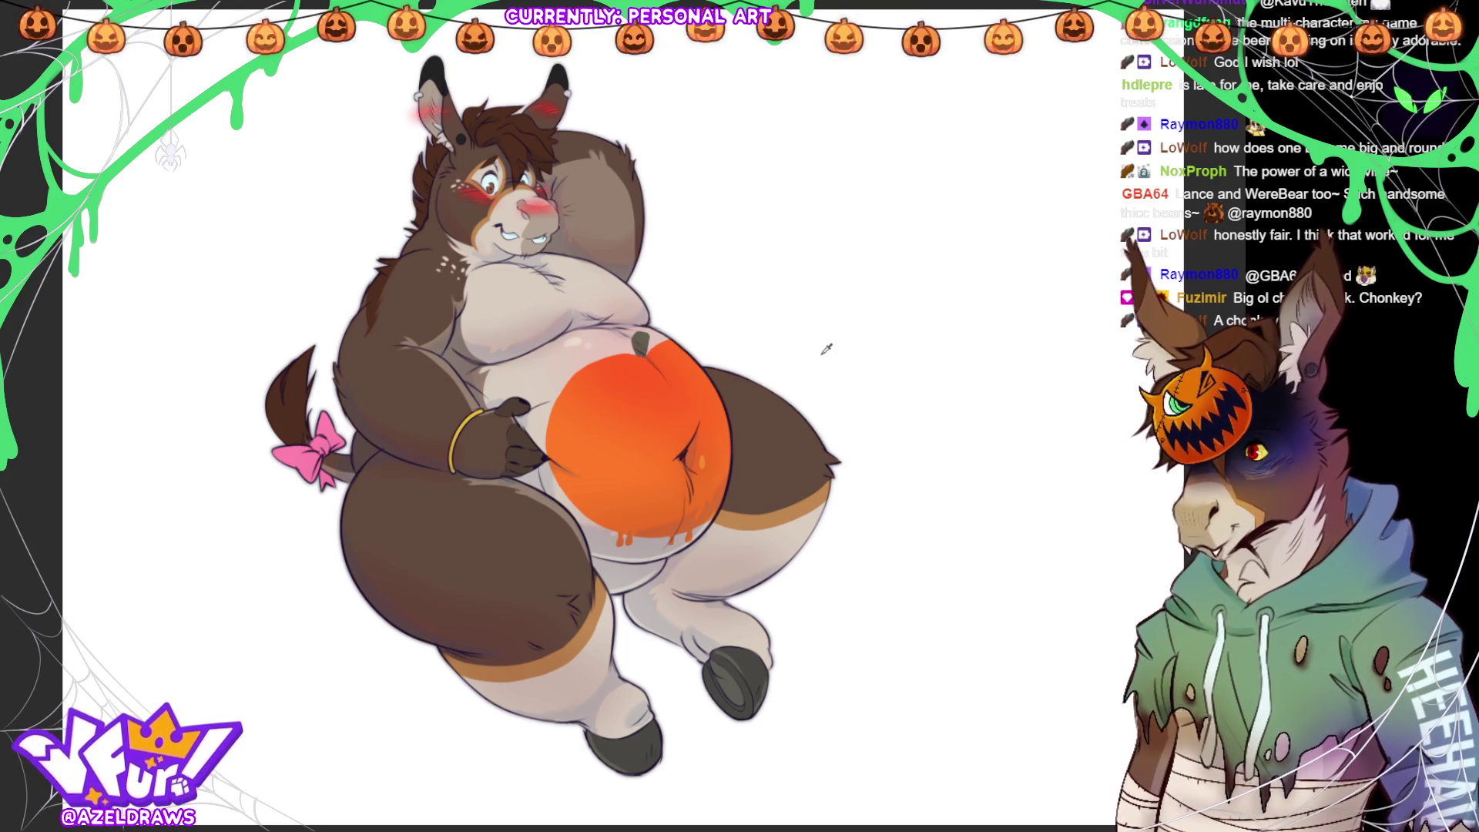
key(ctrl+shift+h)
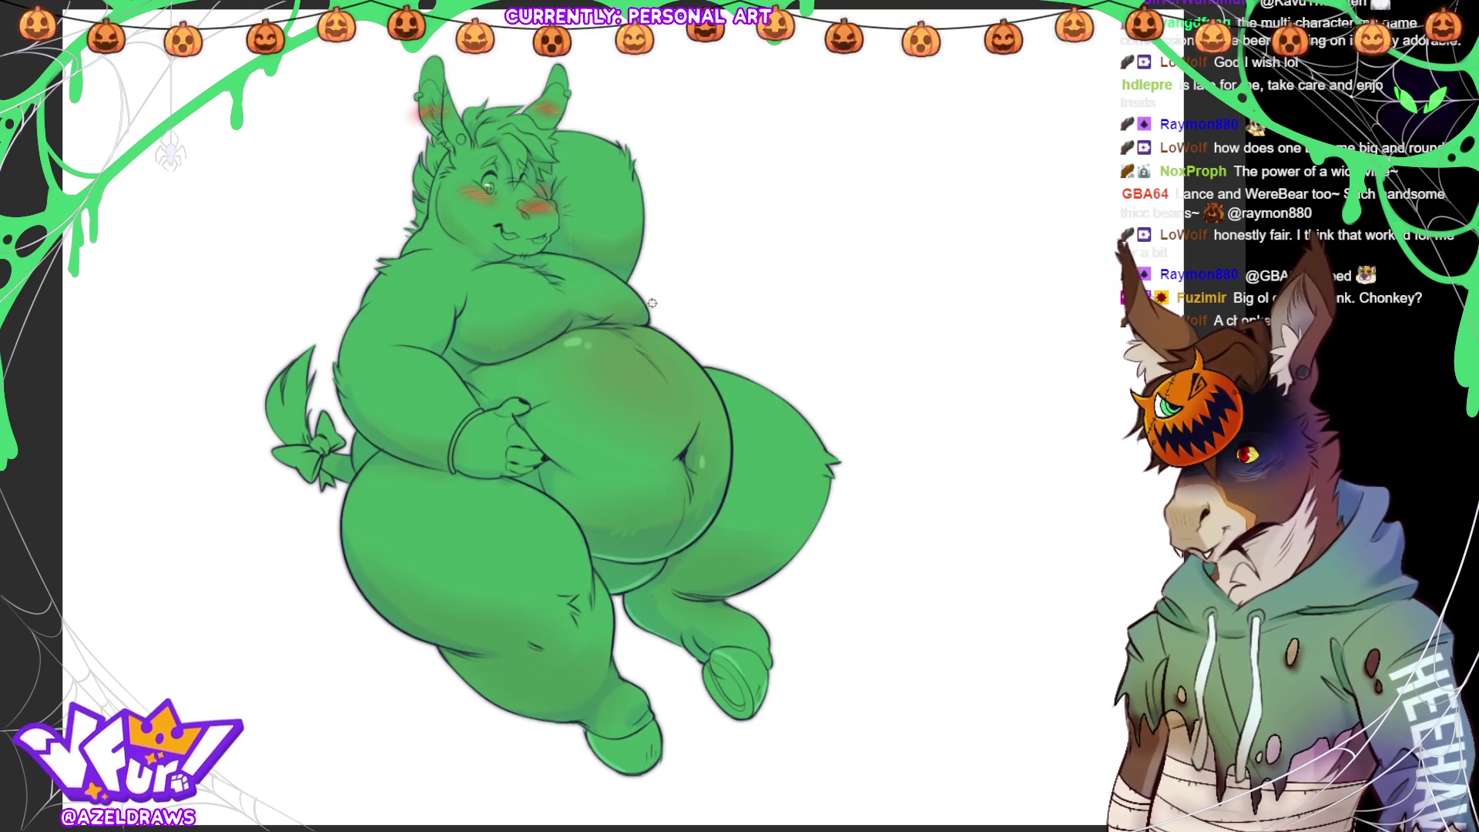
key(ctrl+shift+h)
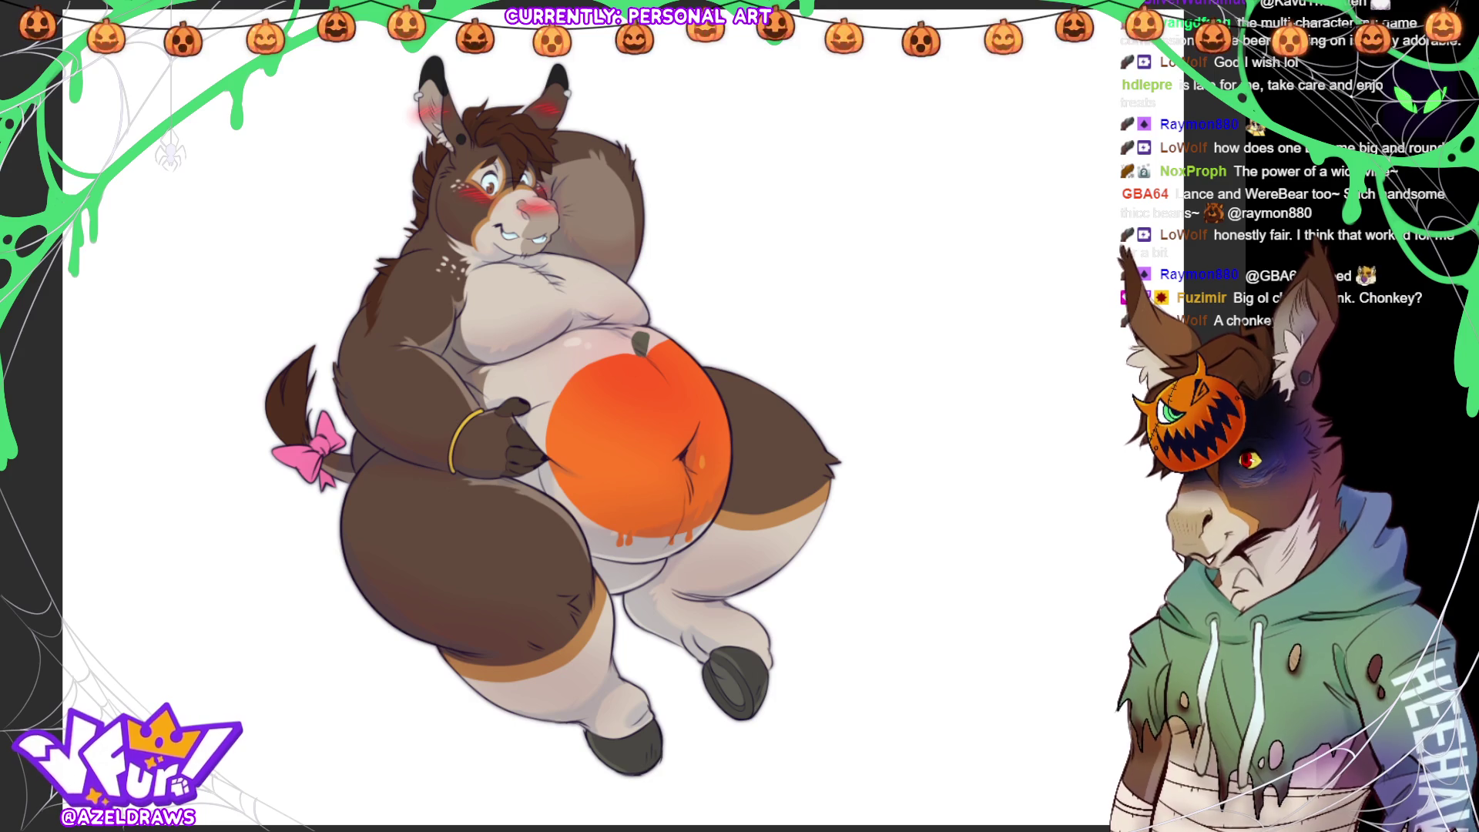
click(643, 341)
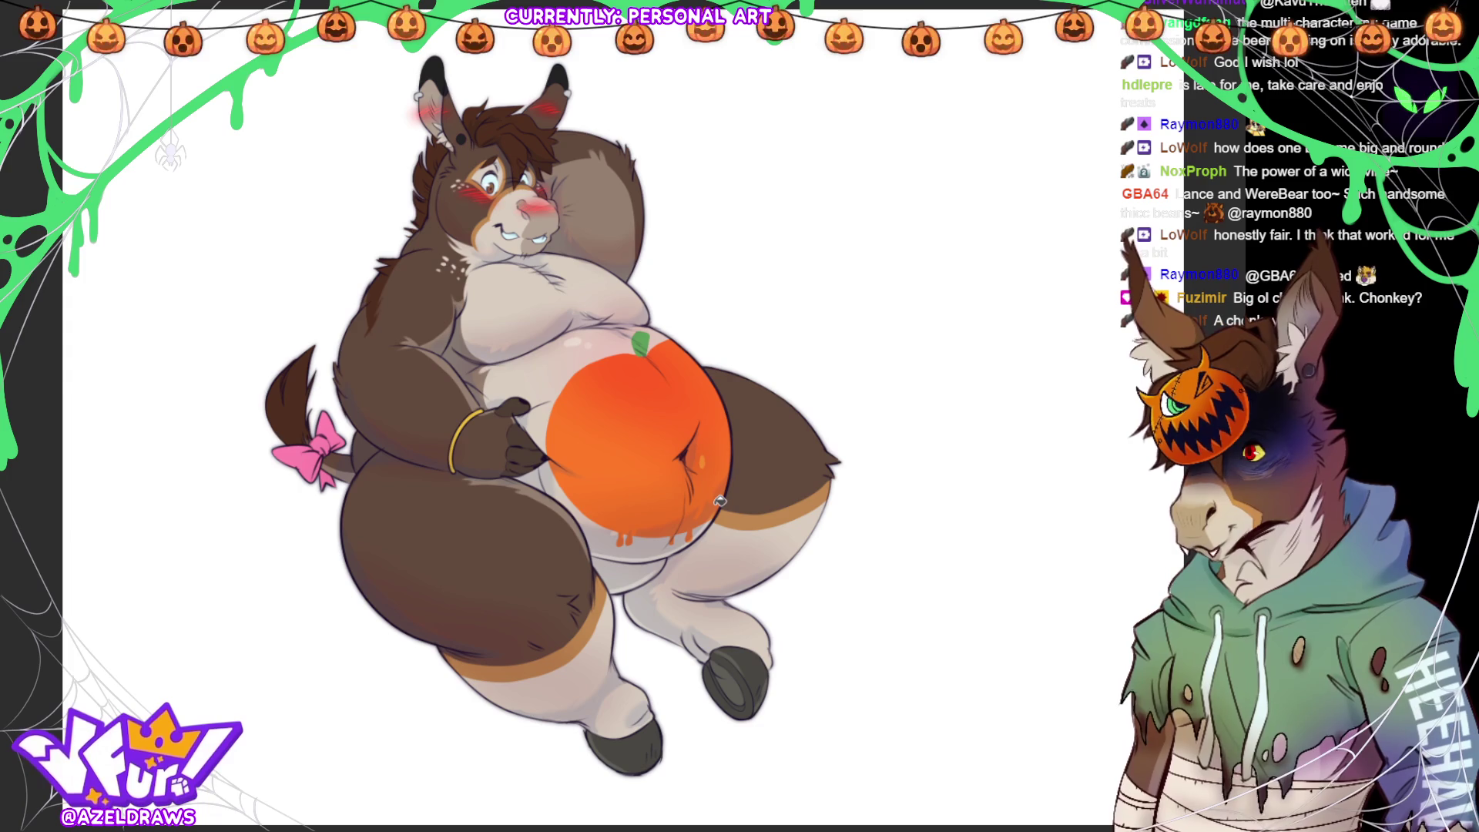
key(ctrl+t)
- Stretch the pumpkin wider on both sides, adjust its tilt and position, and confirm the transform
drag(542, 439, 522, 439)
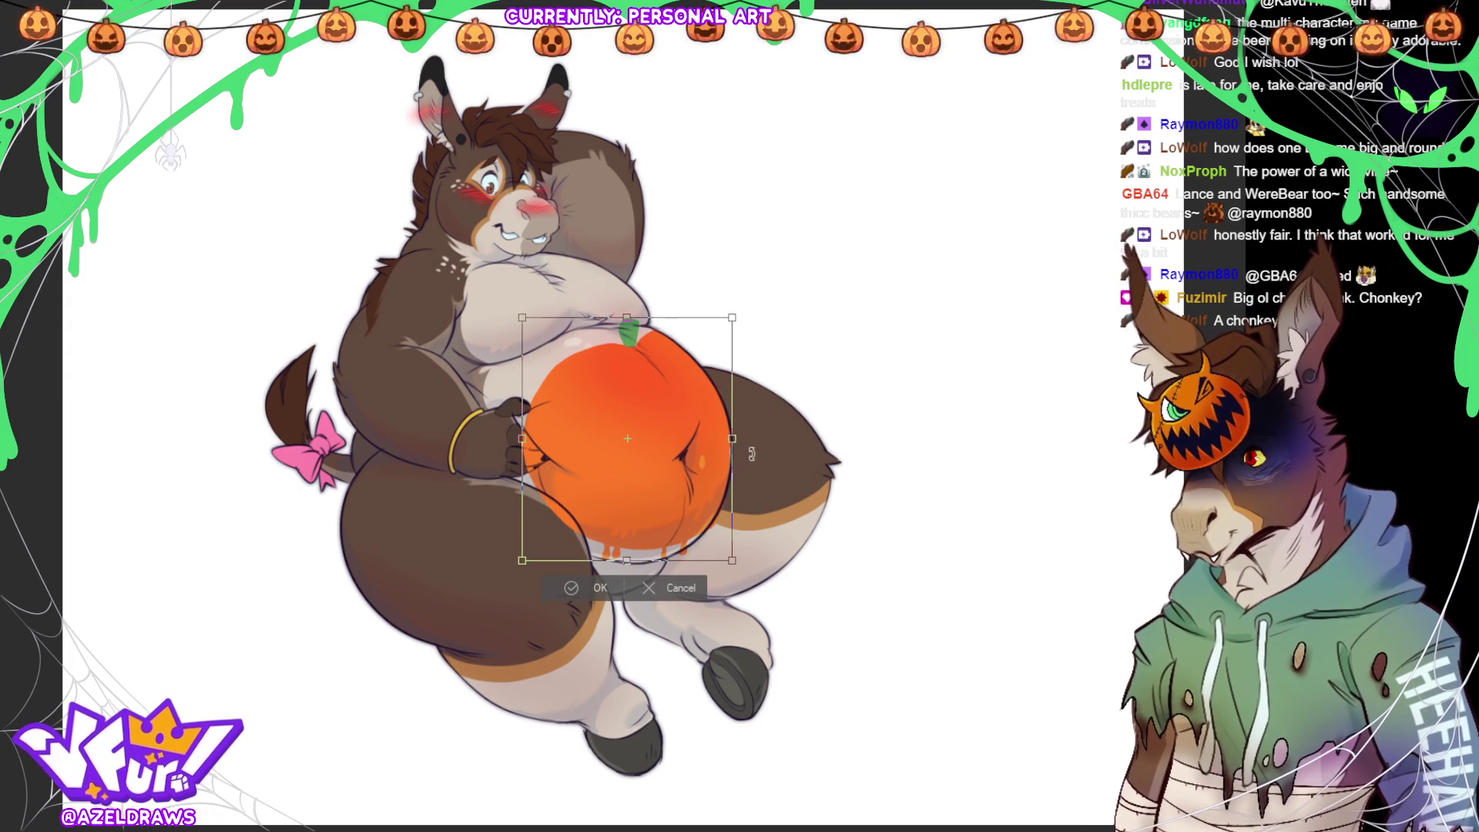
drag(772, 446, 773, 413)
mouse_move(678, 459)
mouse_down()
mouse_move(658, 436)
mouse_move(667, 446)
mouse_up()
drag(773, 416, 772, 450)
mouse_move(646, 452)
mouse_down()
mouse_move(731, 440)
mouse_move(720, 455)
mouse_move(738, 474)
mouse_up()
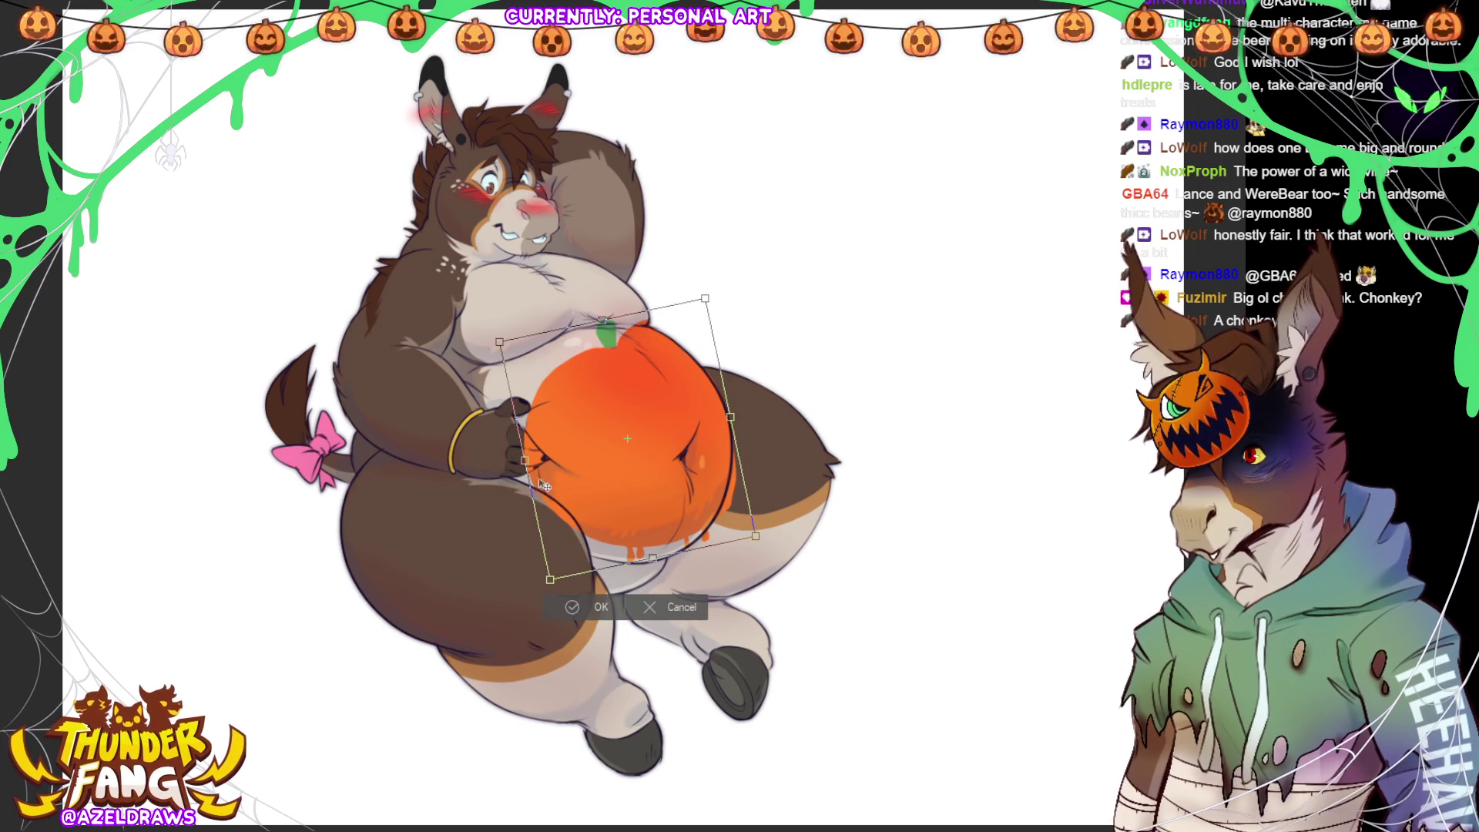
drag(524, 461, 509, 463)
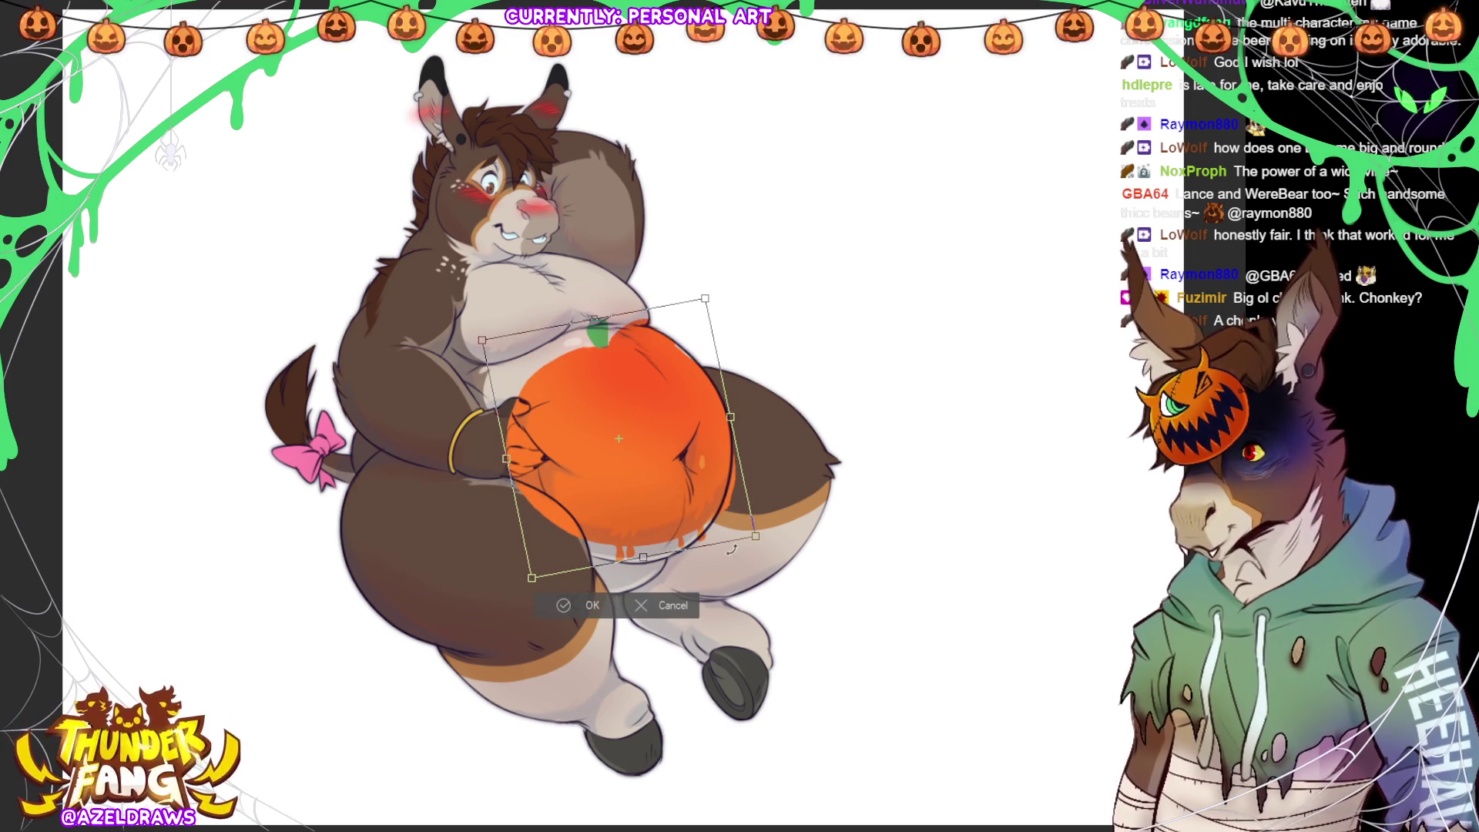
drag(730, 417, 738, 425)
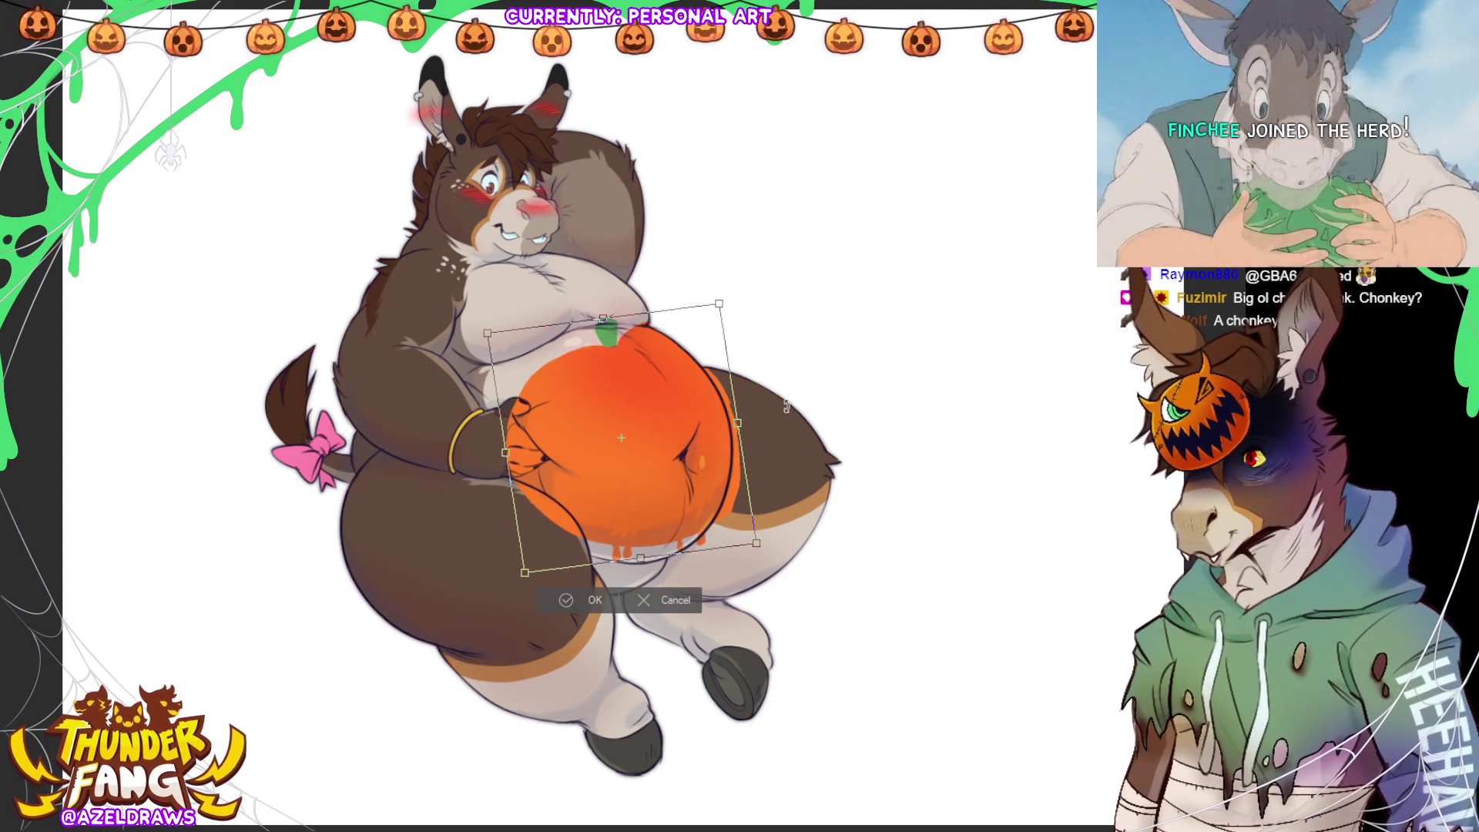
click(590, 600)
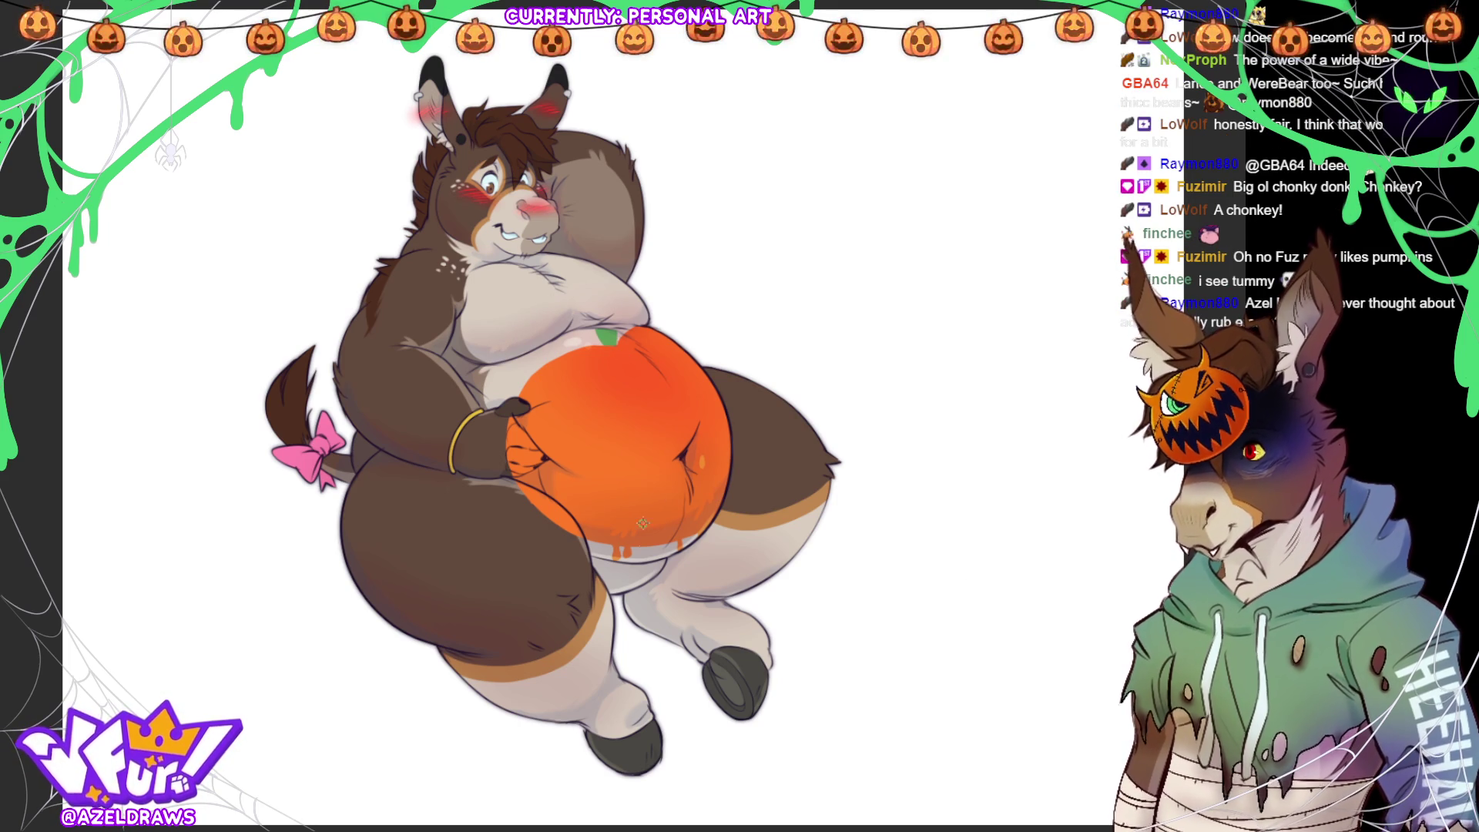
- Repaint the pumpkin's bottom rim with orange drips, fill the hand solid brown, and sketch an eye
mouse_move(608, 548)
mouse_down()
mouse_move(590, 543)
mouse_move(653, 556)
mouse_move(697, 535)
mouse_move(607, 546)
mouse_up()
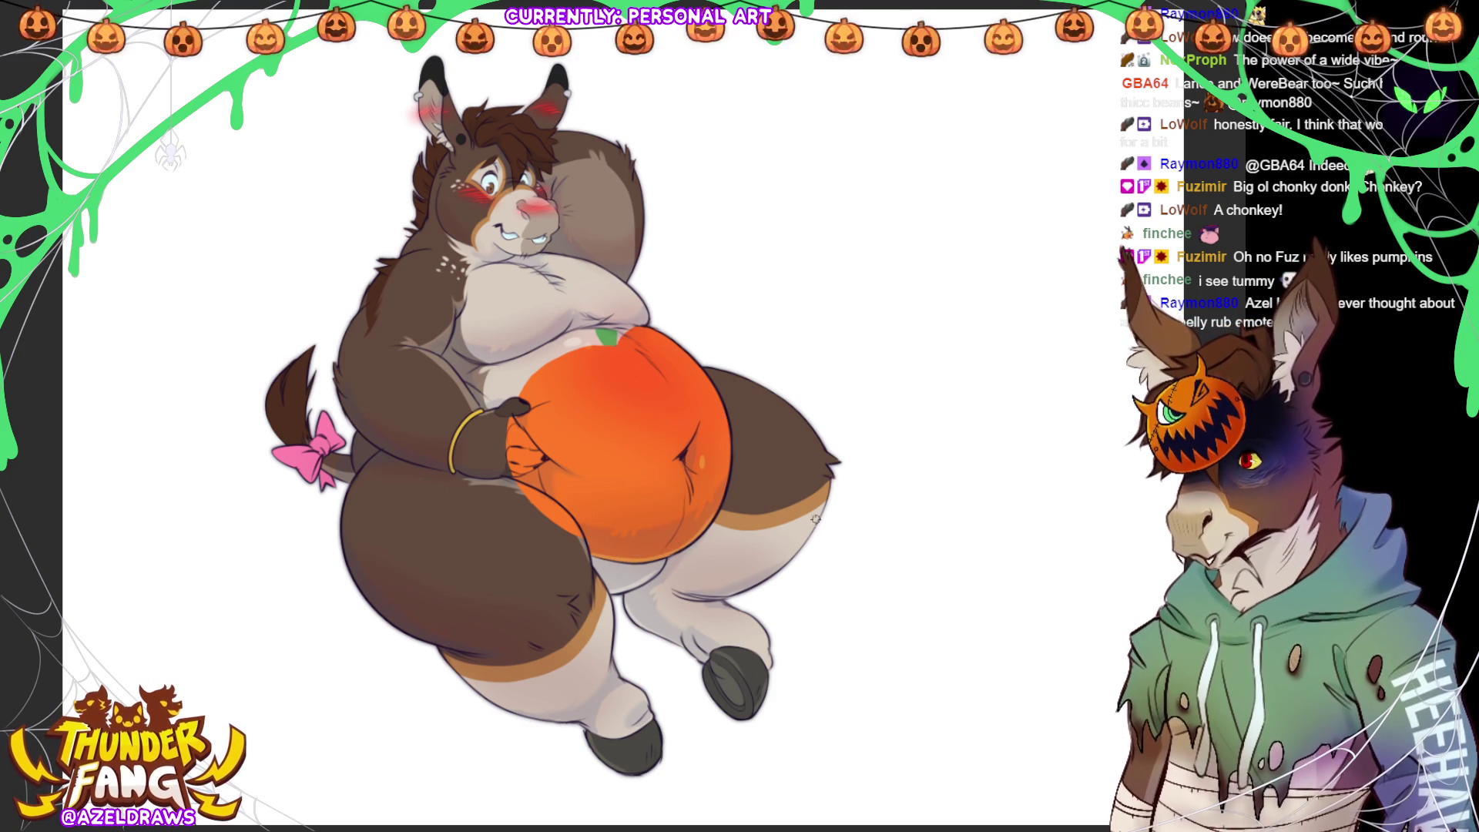
drag(654, 559, 649, 568)
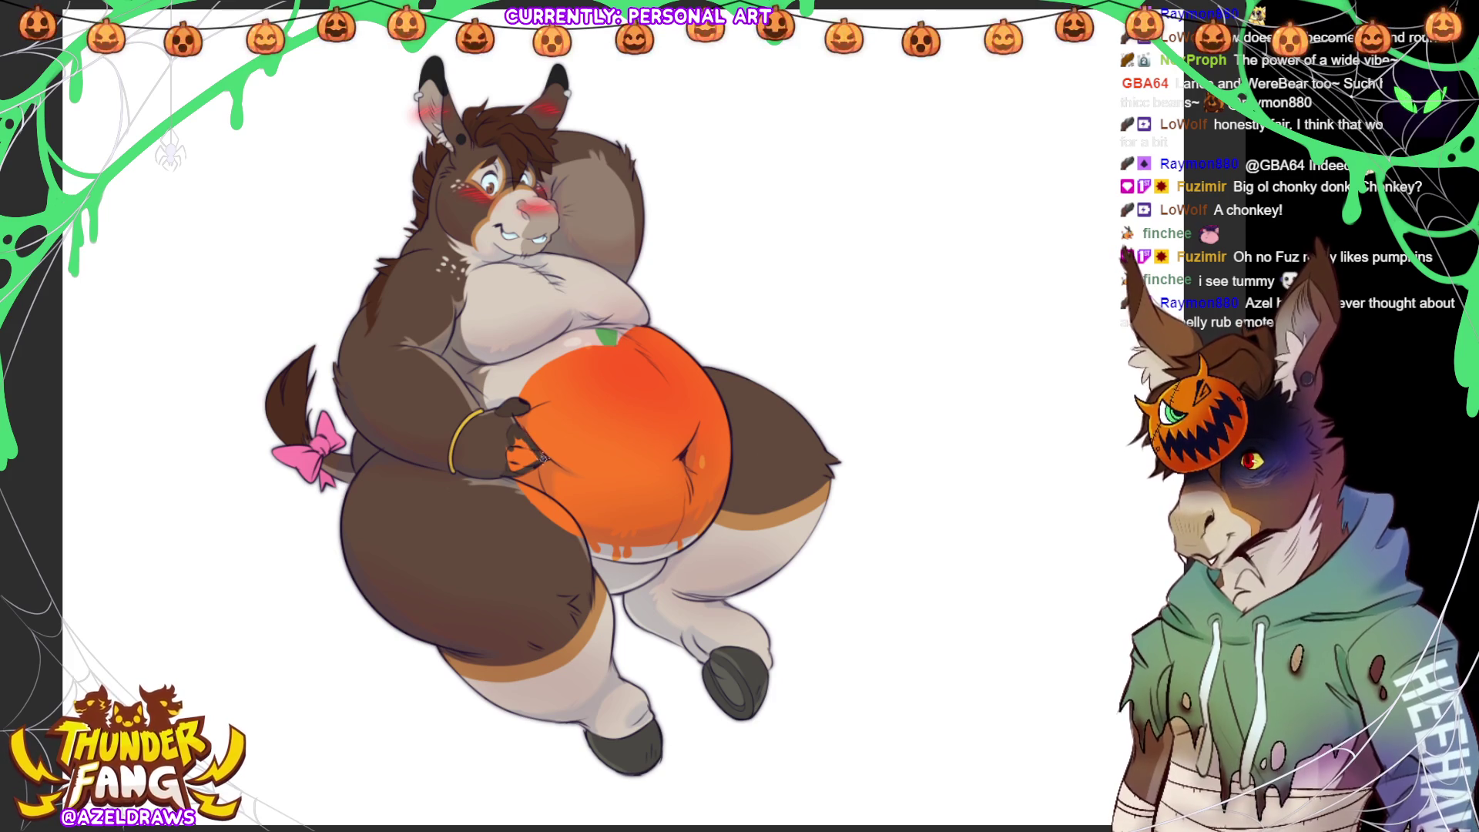
drag(509, 402, 509, 407)
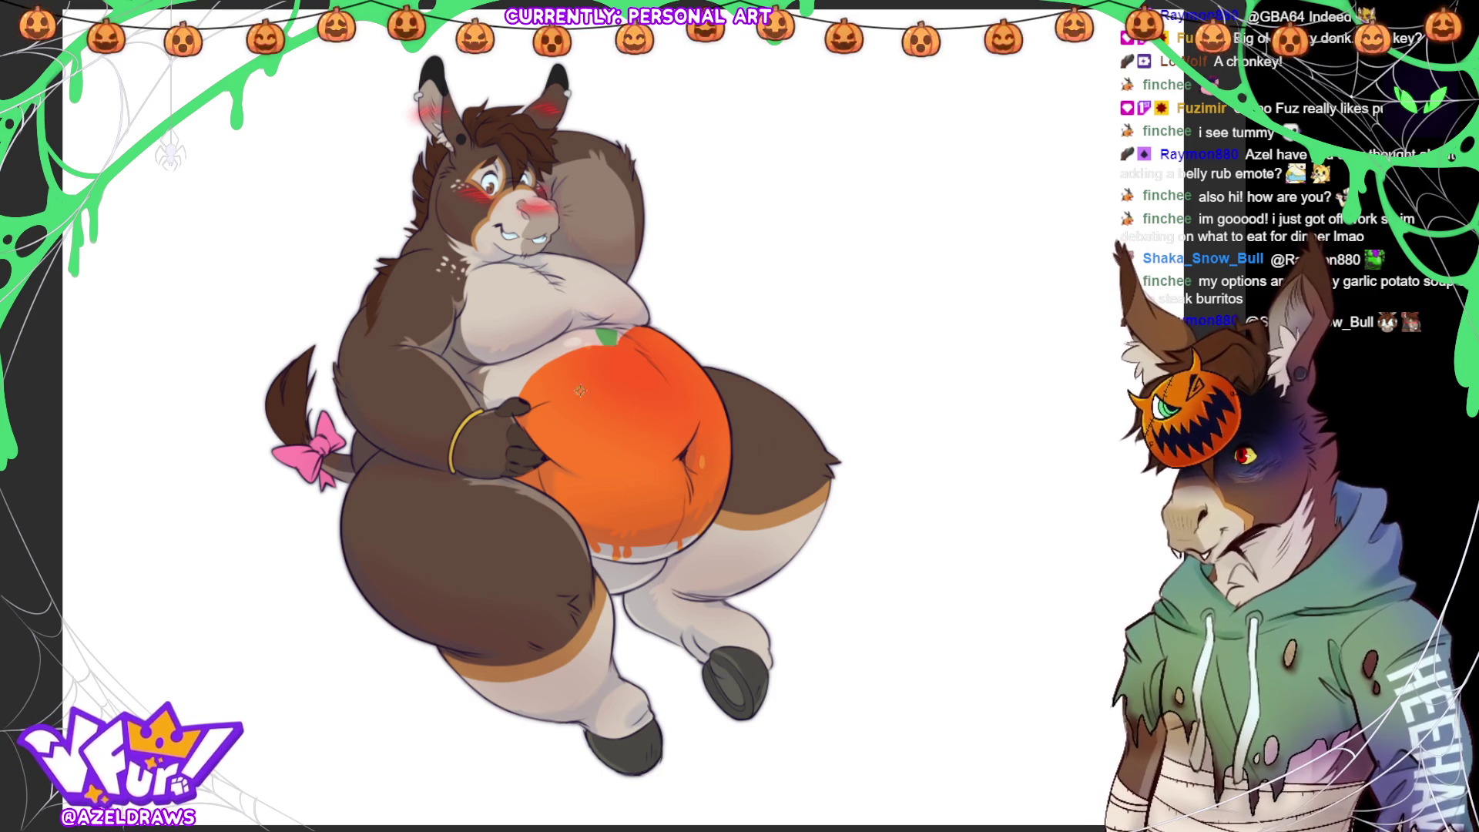
mouse_move(582, 423)
mouse_down()
mouse_move(594, 398)
mouse_move(618, 430)
mouse_move(577, 425)
mouse_move(610, 425)
mouse_up()
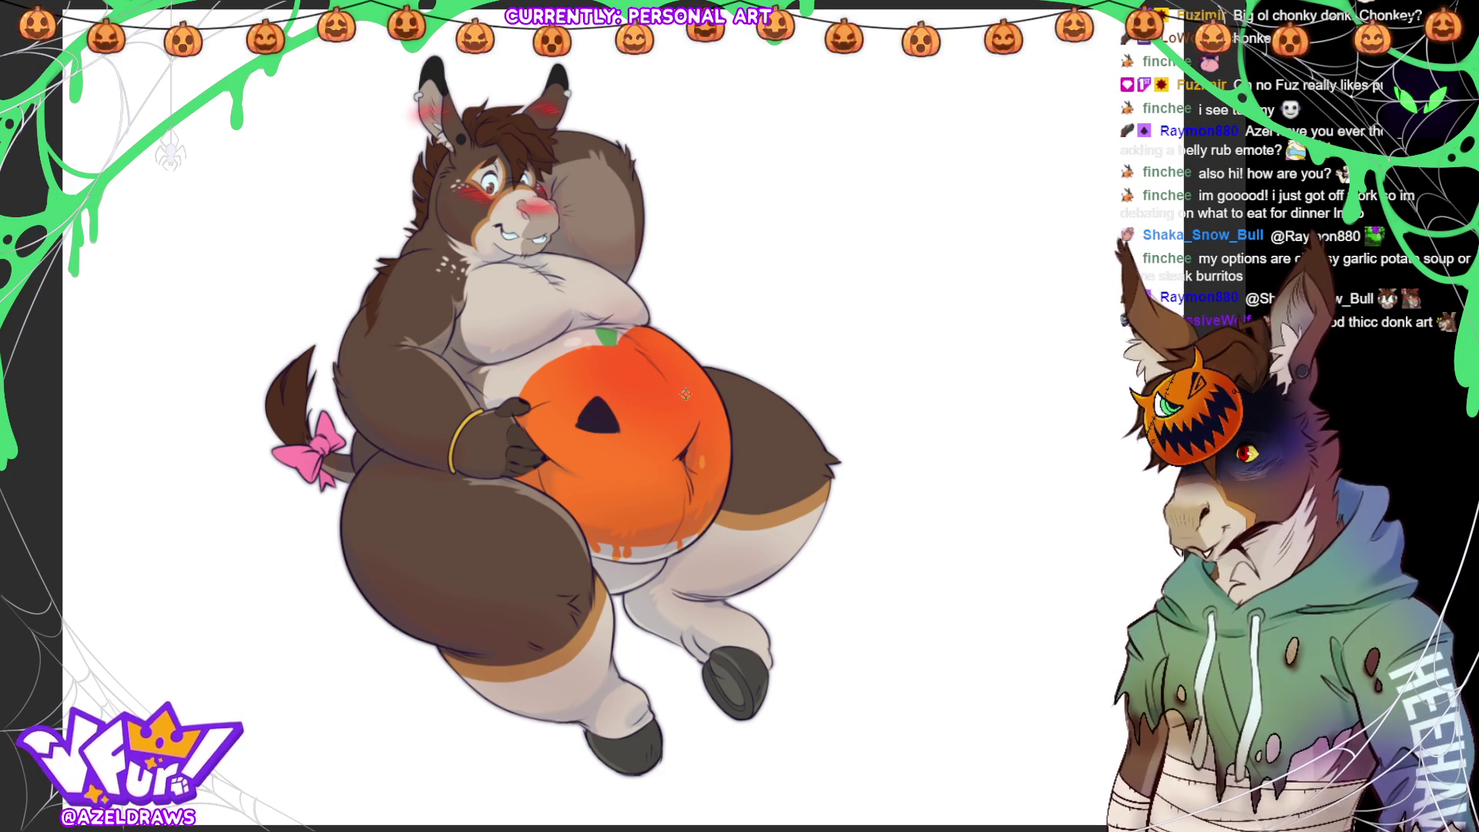
mouse_move(605, 424)
mouse_down()
mouse_move(593, 420)
mouse_move(611, 426)
mouse_up()
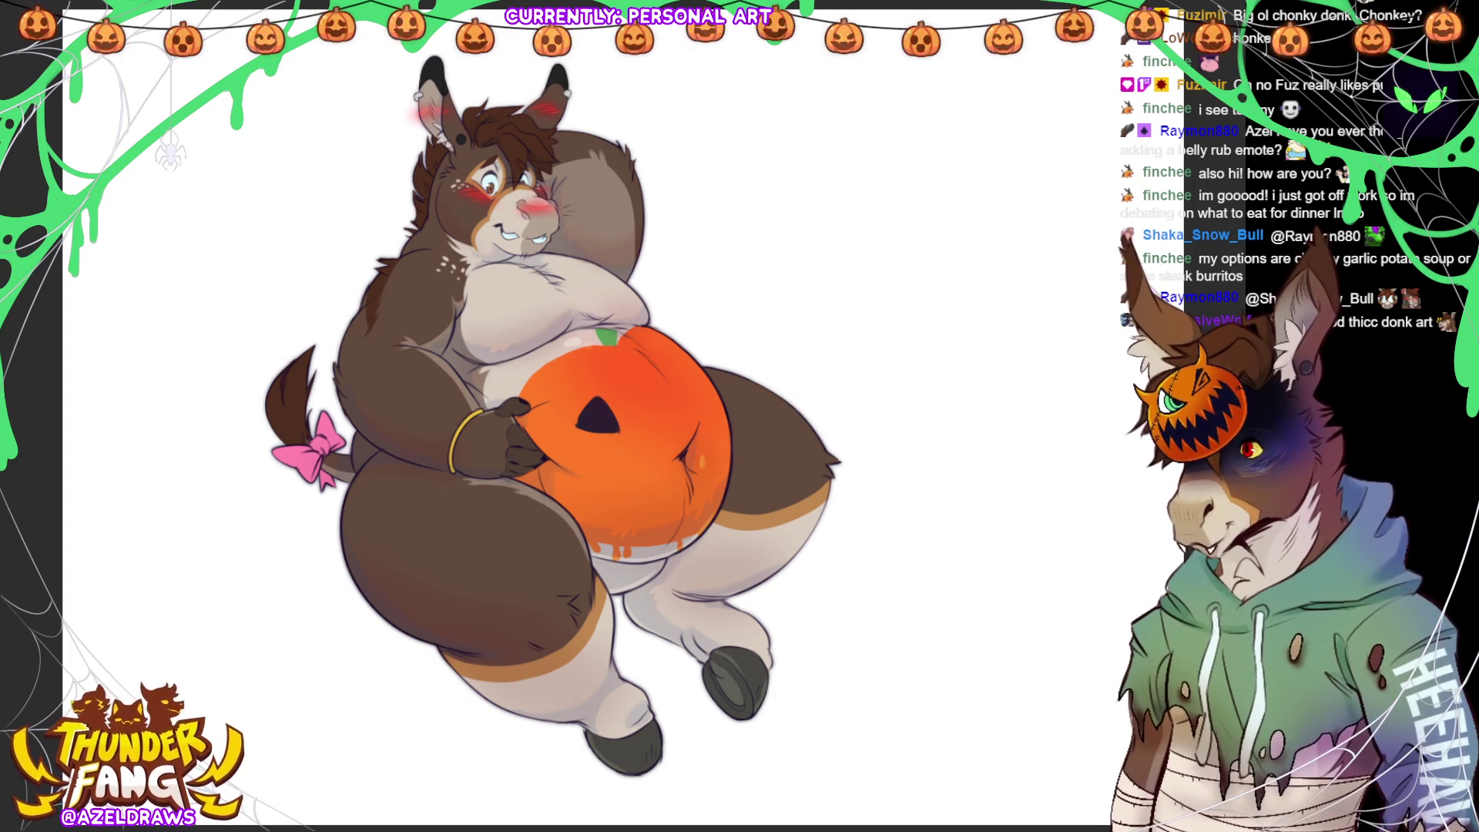
key(ctrl+z)
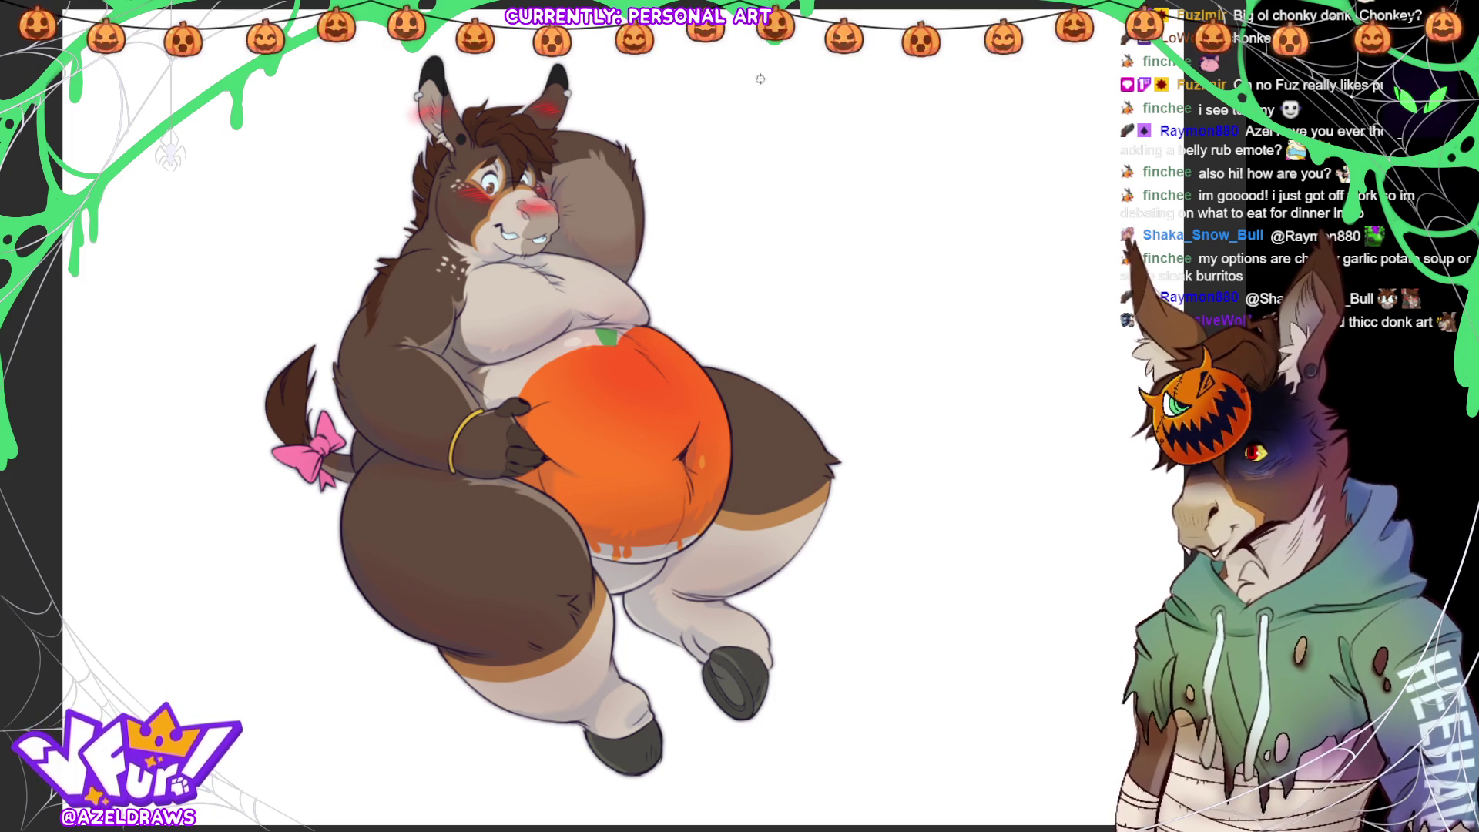
- Outline two peaked arched eyes on the pumpkin, clean stray lines, and fill them solid dark
drag(581, 423, 635, 442)
mouse_move(605, 394)
mouse_down()
mouse_move(633, 443)
mouse_move(579, 425)
mouse_up()
mouse_move(690, 371)
mouse_down()
mouse_move(692, 413)
mouse_move(712, 378)
mouse_move(716, 392)
mouse_up()
mouse_move(613, 392)
mouse_down()
mouse_move(635, 419)
mouse_move(616, 391)
mouse_move(579, 424)
mouse_move(635, 439)
mouse_move(593, 416)
mouse_move(615, 385)
mouse_up()
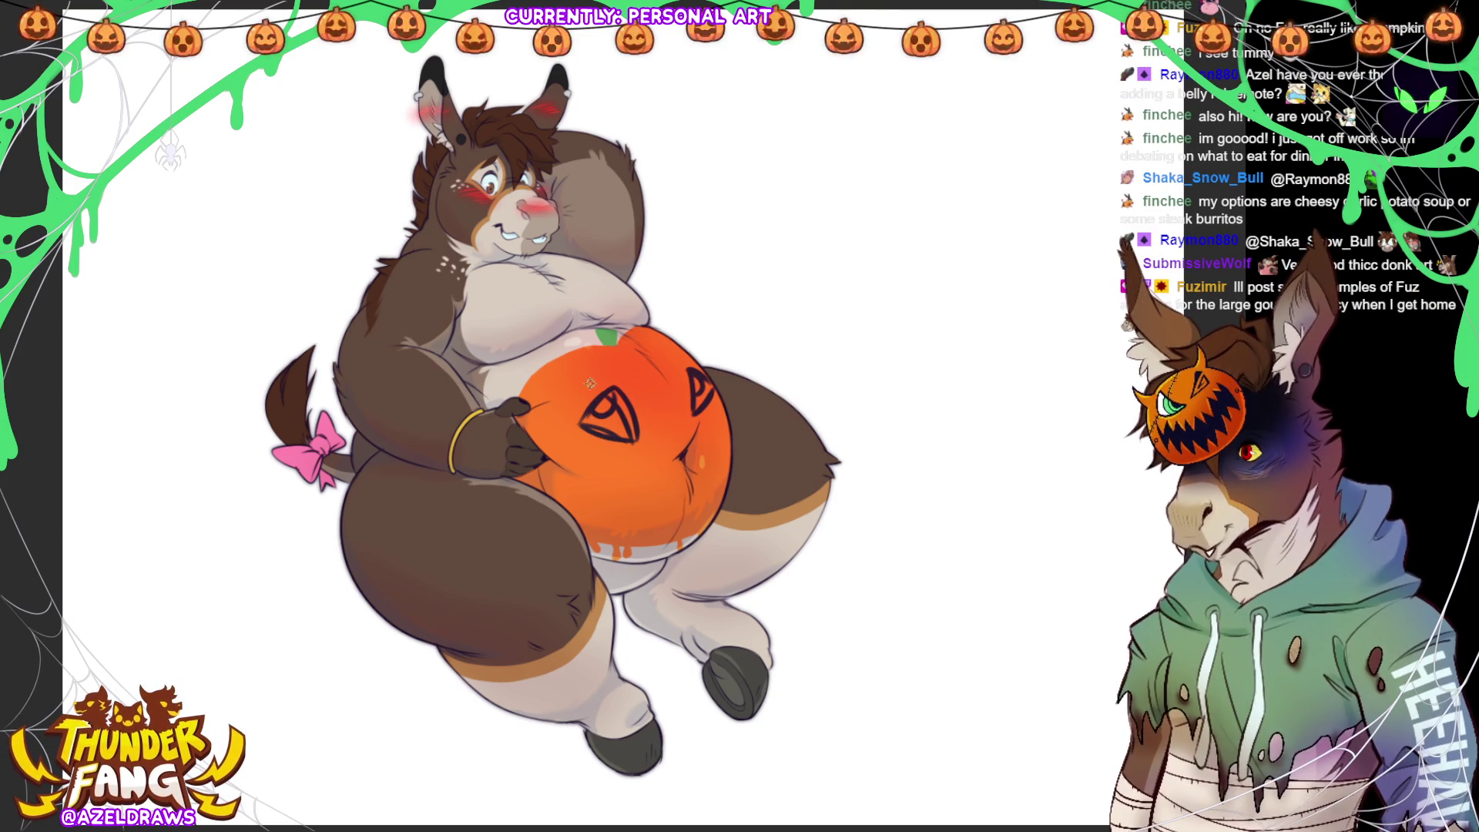
drag(601, 404, 595, 399)
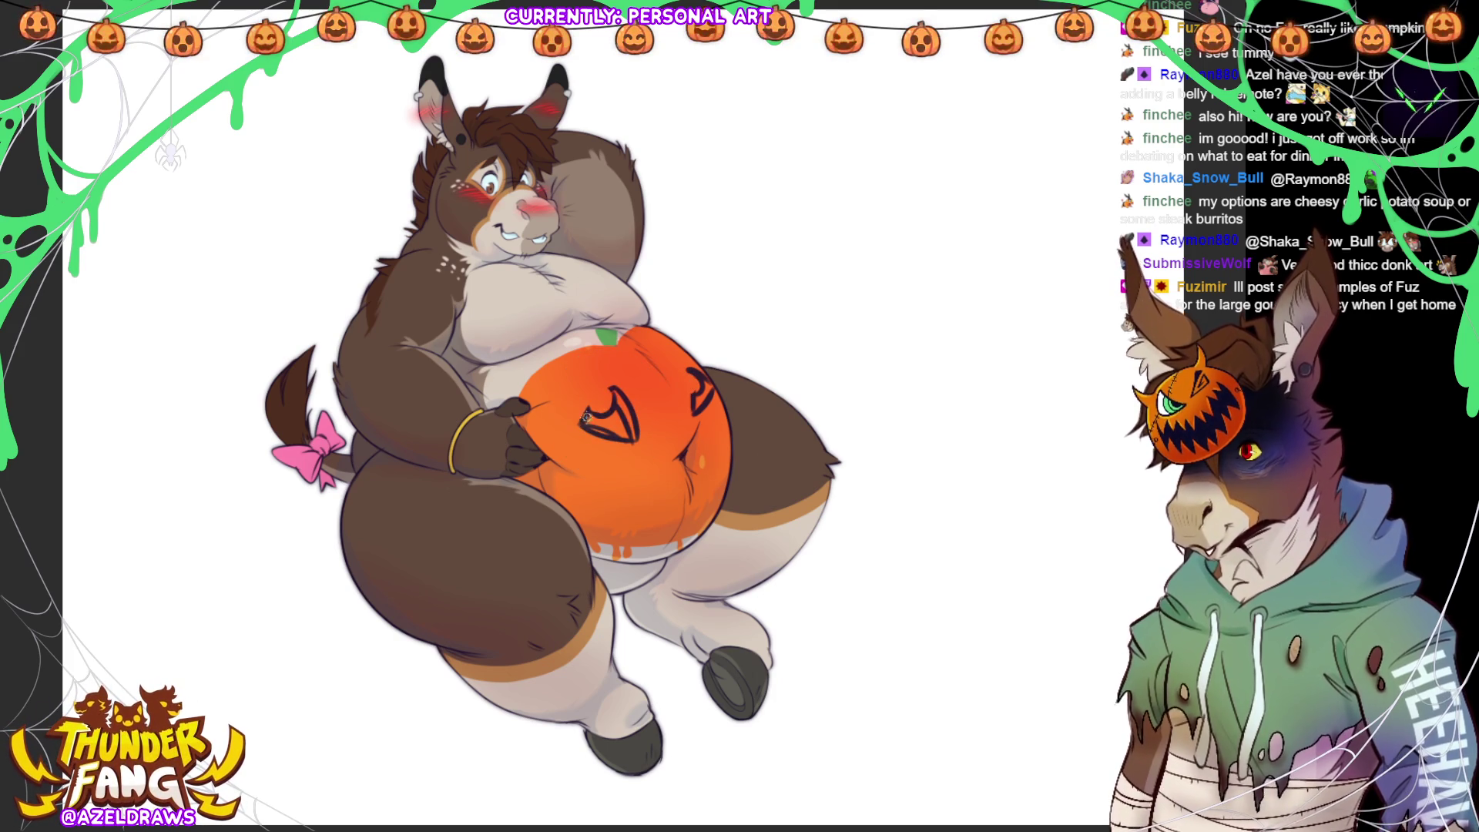
mouse_move(587, 423)
mouse_down()
mouse_move(627, 436)
mouse_move(609, 420)
mouse_move(616, 429)
mouse_up()
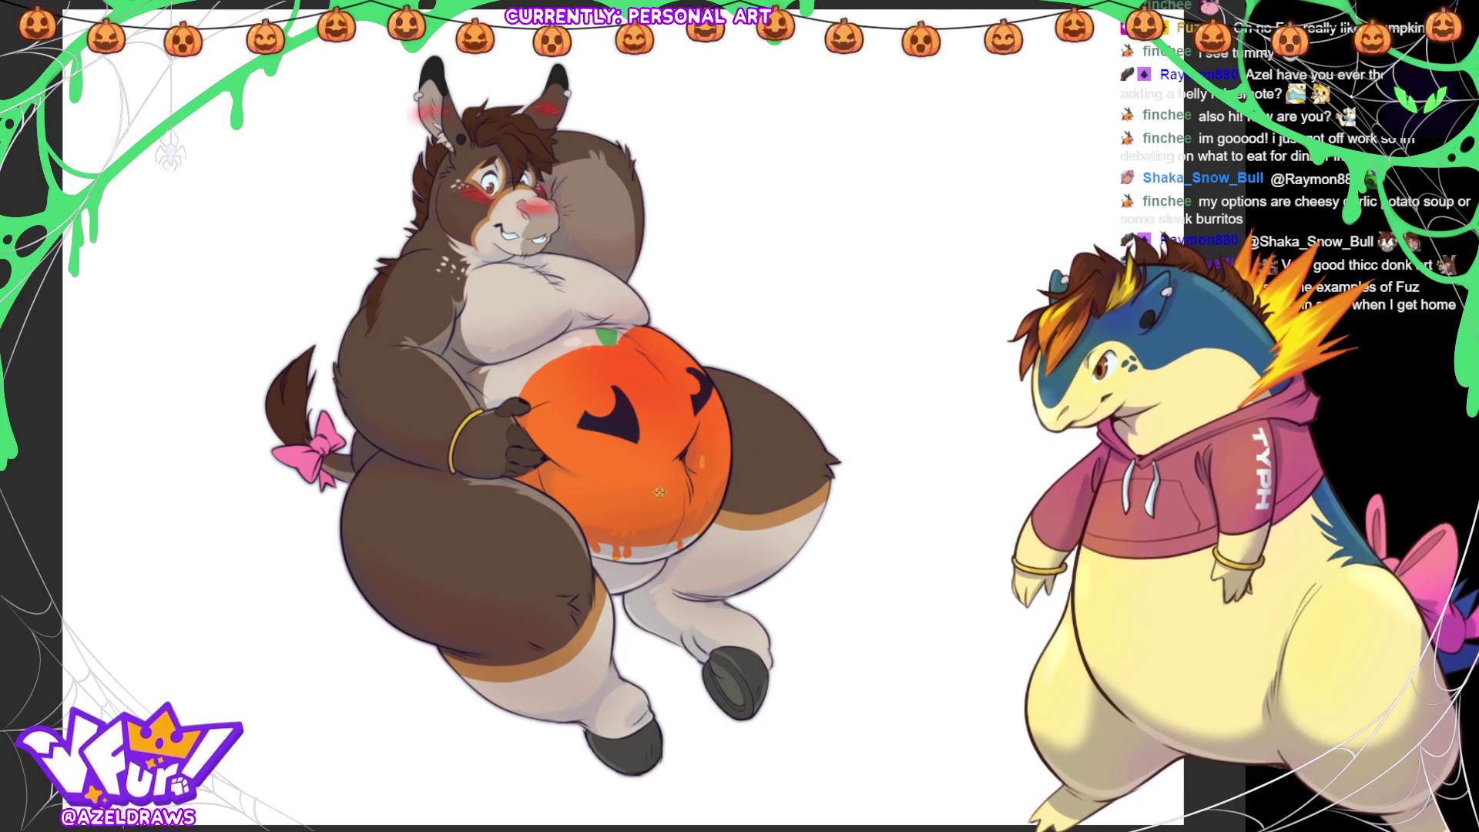
- Draw and thicken a wide curved dark smile across the pumpkin, then add a single tooth
mouse_move(593, 467)
mouse_down()
mouse_move(666, 502)
mouse_move(740, 430)
mouse_up()
key(ctrl+z)
mouse_move(591, 462)
mouse_down()
mouse_move(640, 481)
mouse_move(709, 476)
mouse_move(740, 426)
mouse_move(602, 486)
mouse_move(650, 519)
mouse_move(712, 510)
mouse_move(729, 487)
mouse_up()
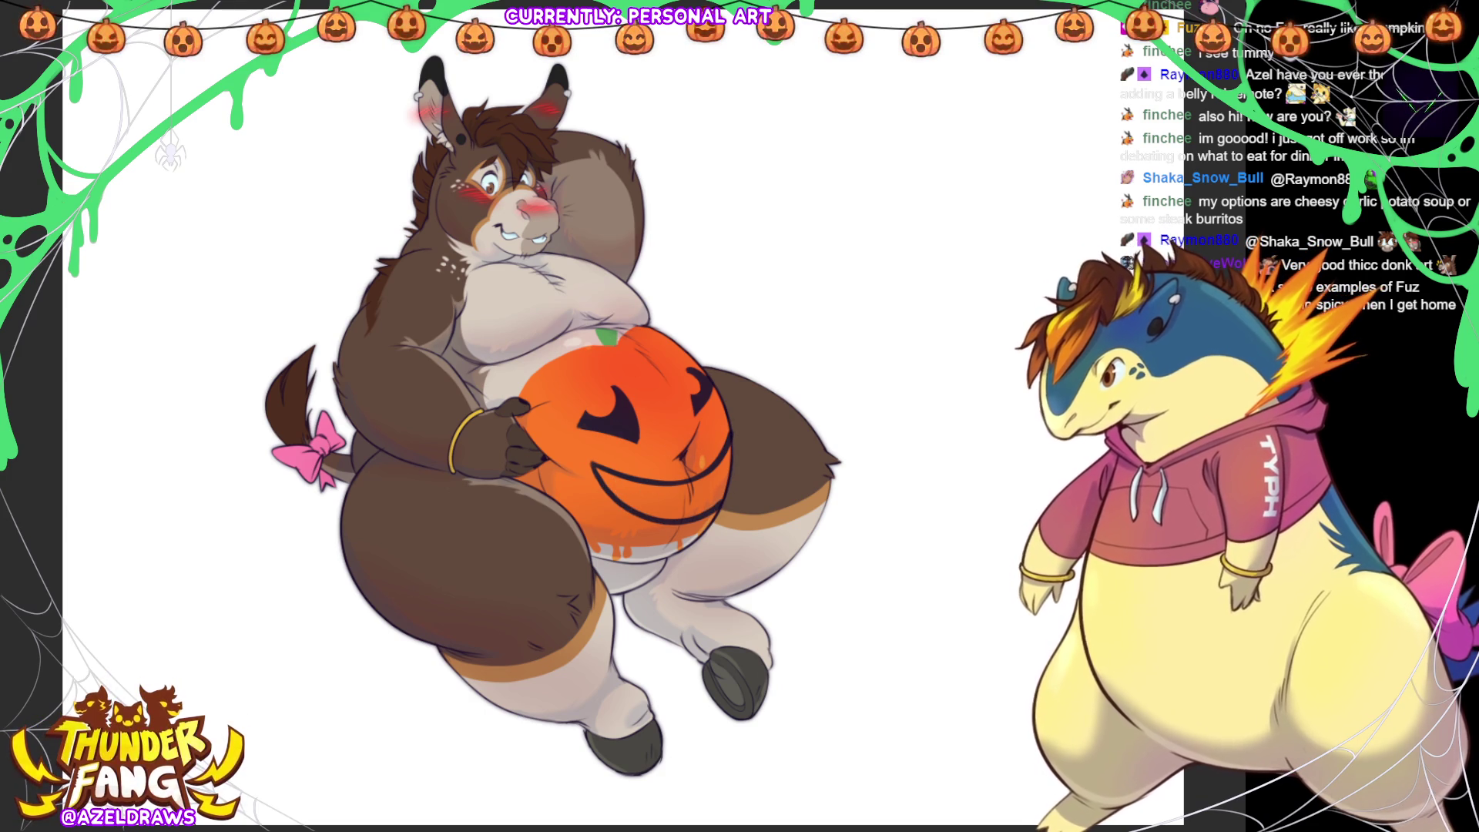
mouse_move(600, 461)
mouse_down()
mouse_move(678, 476)
mouse_move(697, 509)
mouse_move(663, 516)
mouse_move(604, 470)
mouse_move(699, 473)
mouse_move(735, 447)
mouse_move(720, 500)
mouse_move(677, 493)
mouse_up()
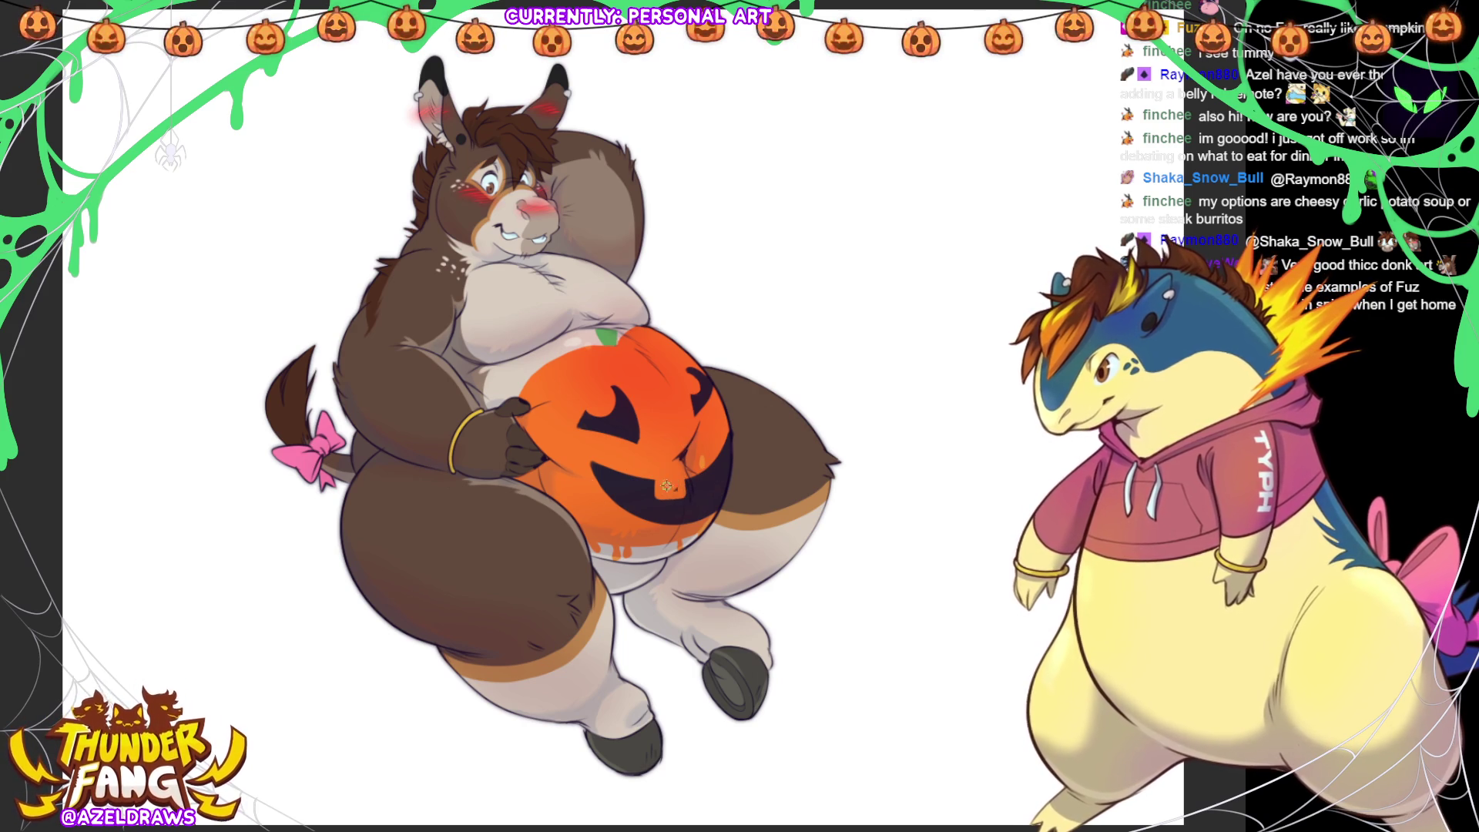
mouse_move(700, 472)
mouse_down()
mouse_move(712, 485)
mouse_move(690, 497)
mouse_move(716, 481)
mouse_move(706, 464)
mouse_move(701, 479)
mouse_up()
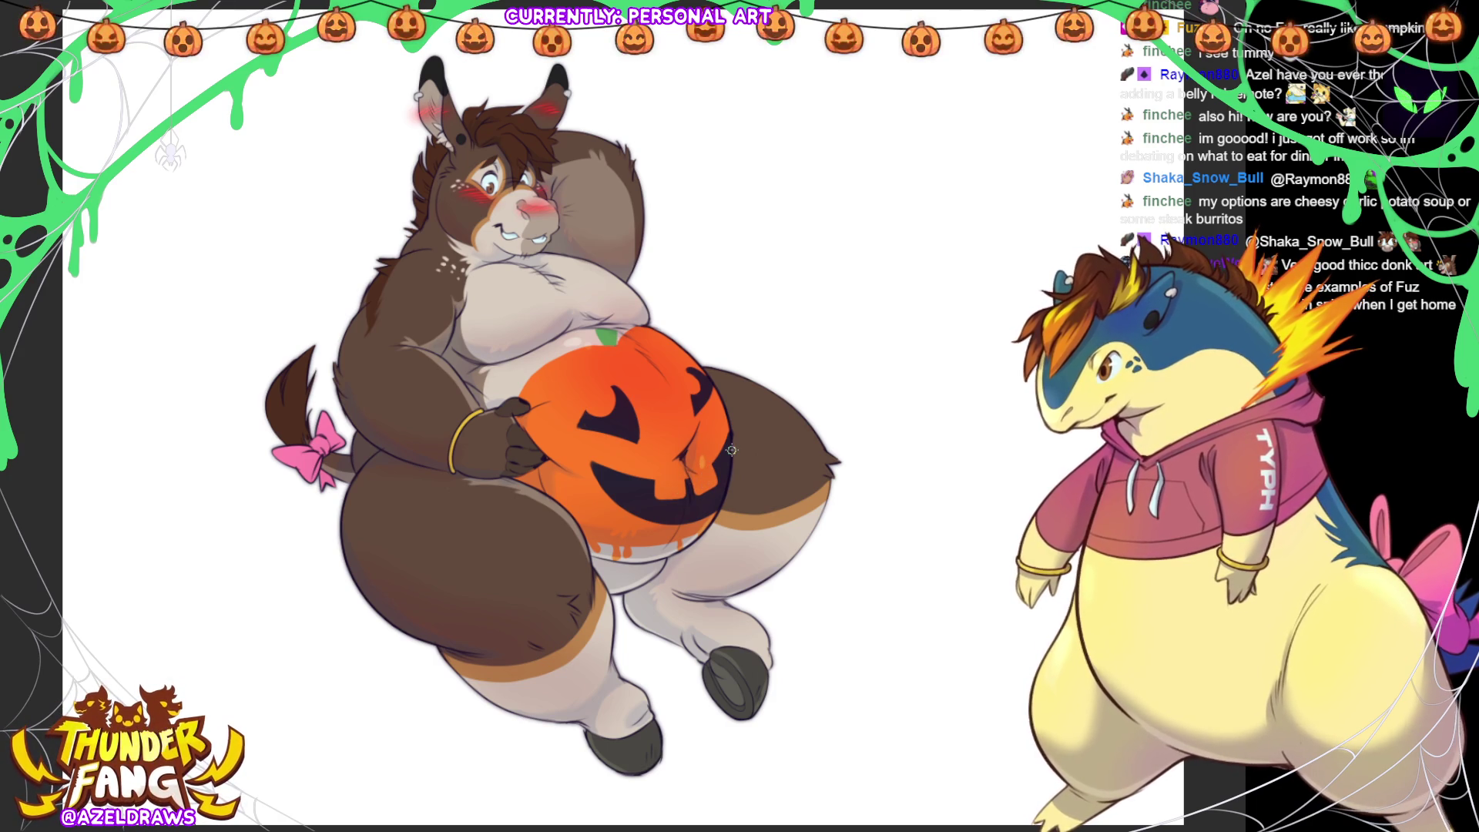
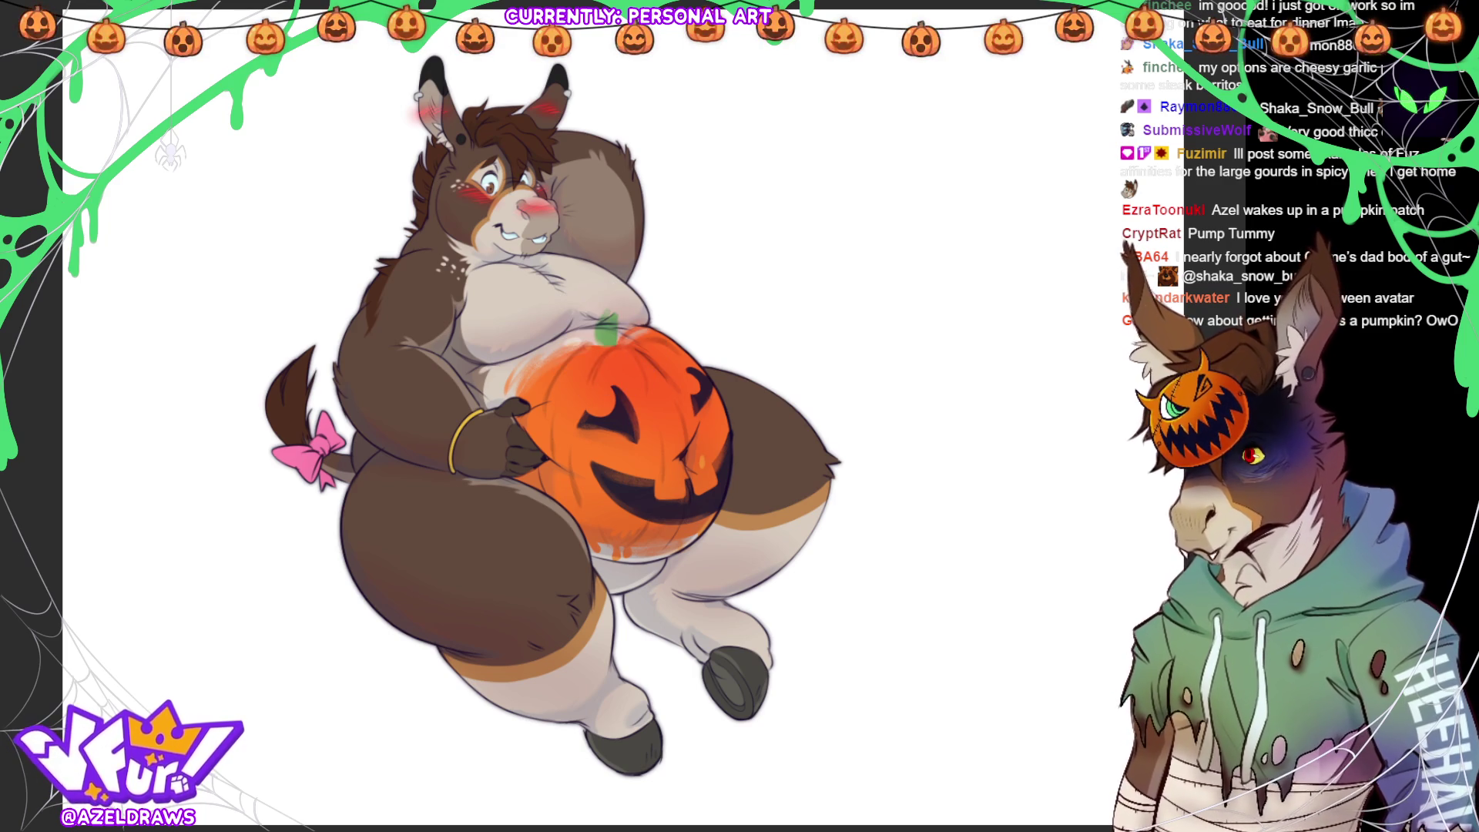
- Repaint the pumpkin's green stem taller and more defined, touching up its top
drag(605, 305, 598, 339)
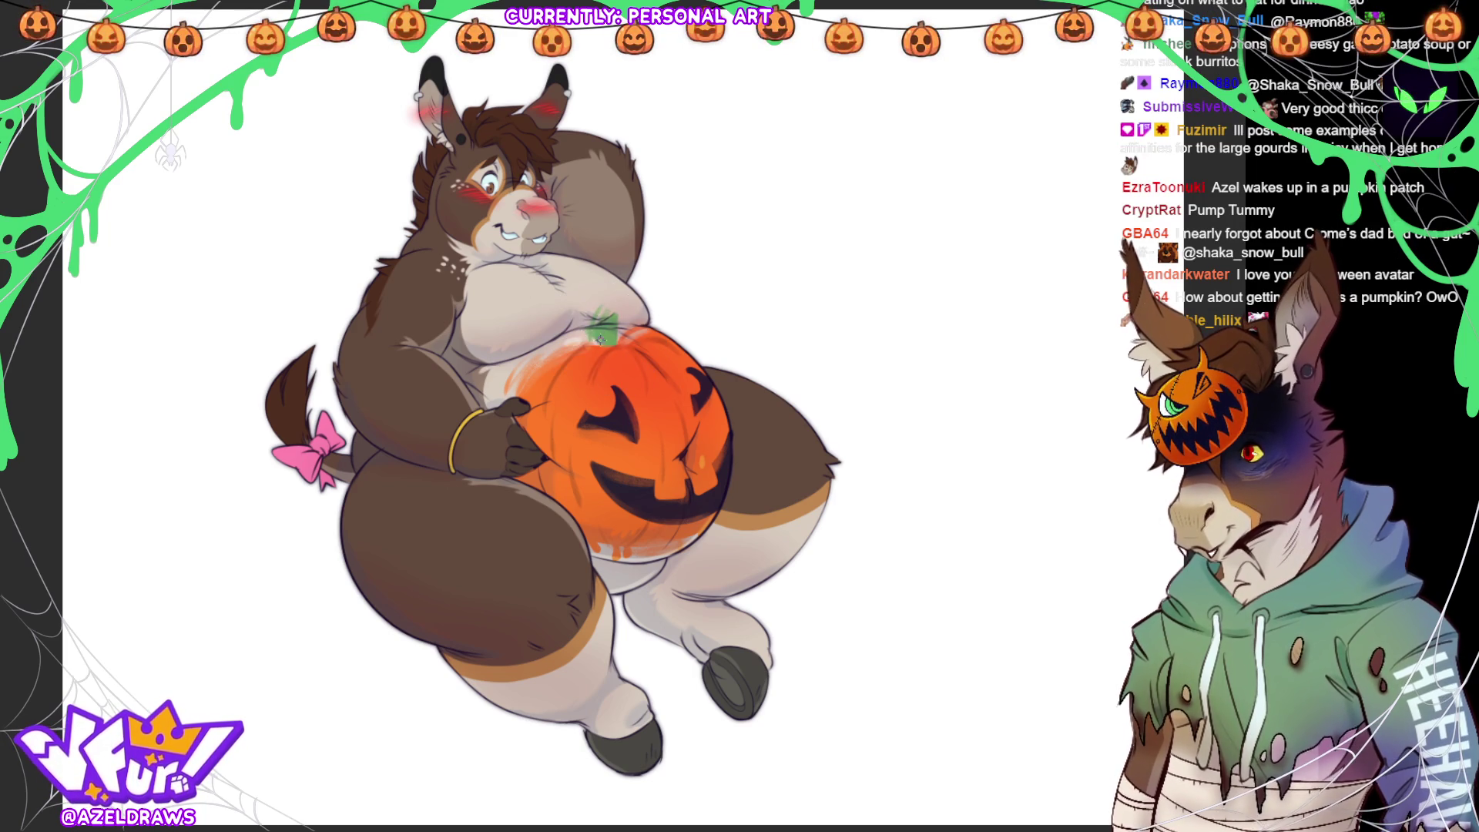
drag(583, 331, 617, 303)
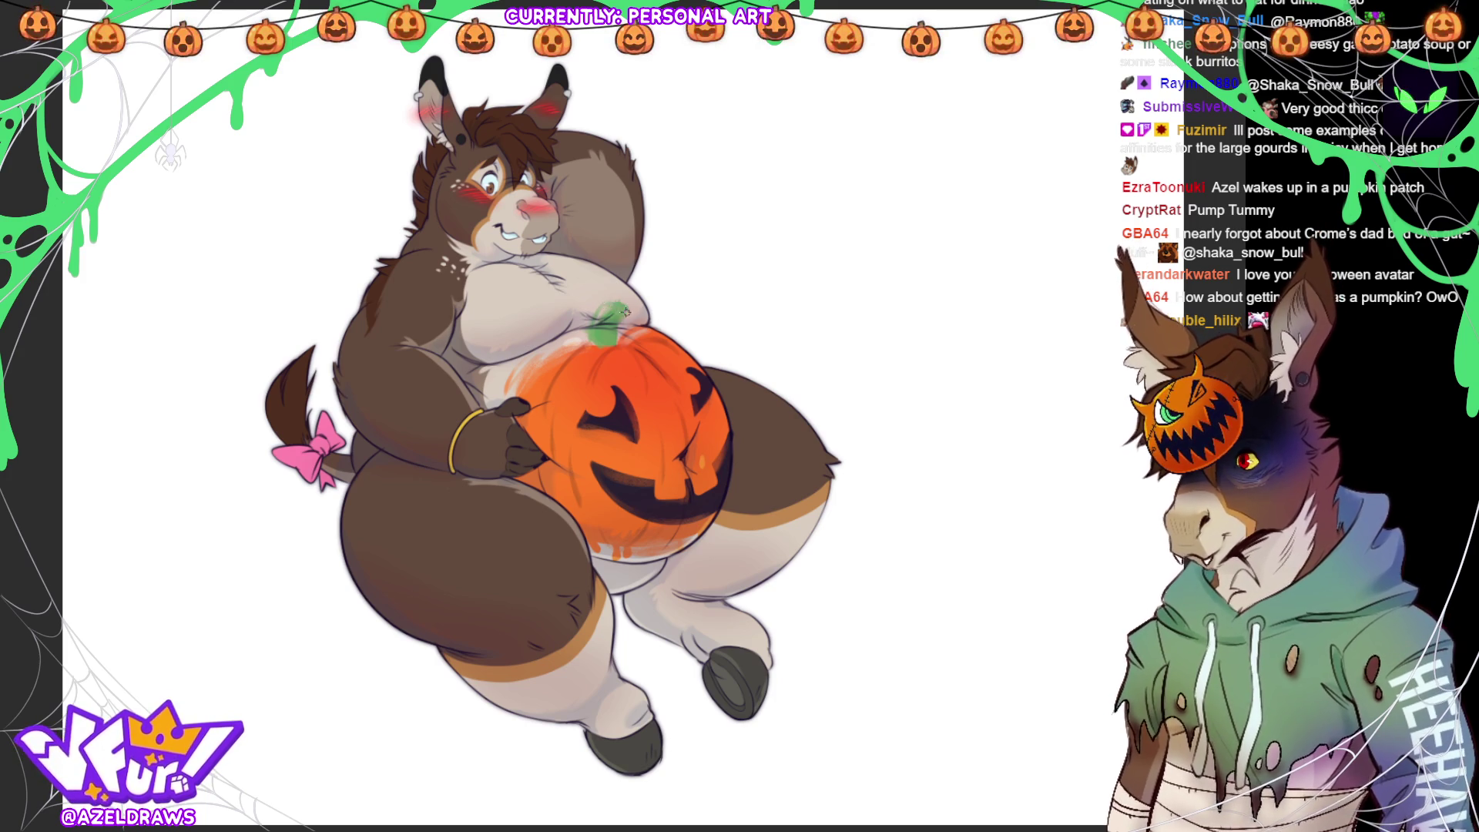
drag(604, 312, 610, 299)
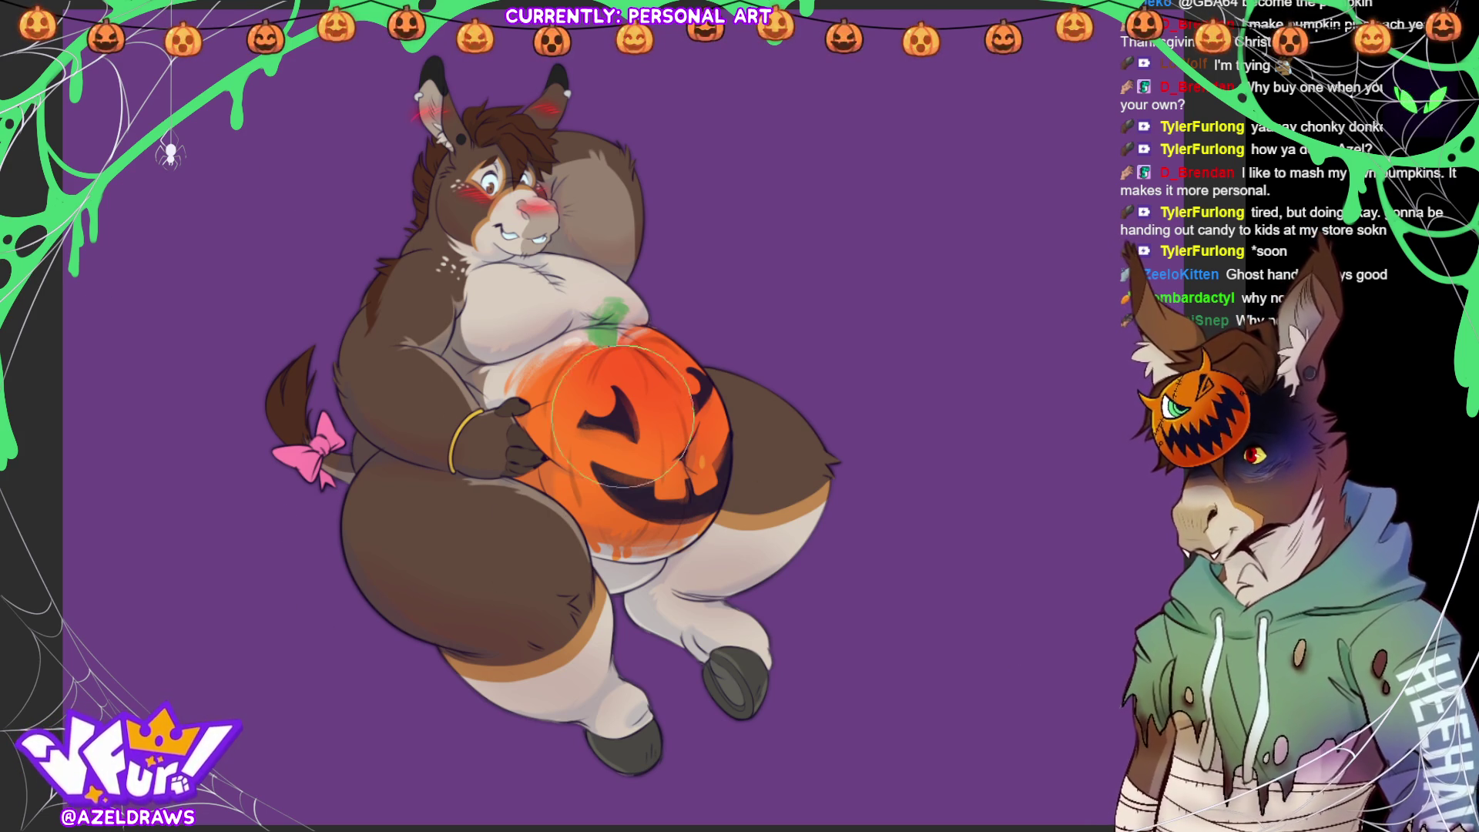
- Paint a soft blue glow along the donkey's left side
mouse_move(501, 329)
mouse_down()
mouse_move(393, 323)
mouse_move(462, 431)
mouse_move(562, 427)
mouse_move(608, 462)
mouse_move(539, 462)
mouse_move(372, 408)
mouse_move(438, 423)
mouse_move(415, 170)
mouse_move(462, 146)
mouse_move(659, 400)
mouse_move(687, 401)
mouse_move(768, 502)
mouse_move(675, 426)
mouse_move(578, 261)
mouse_move(567, 176)
mouse_up()
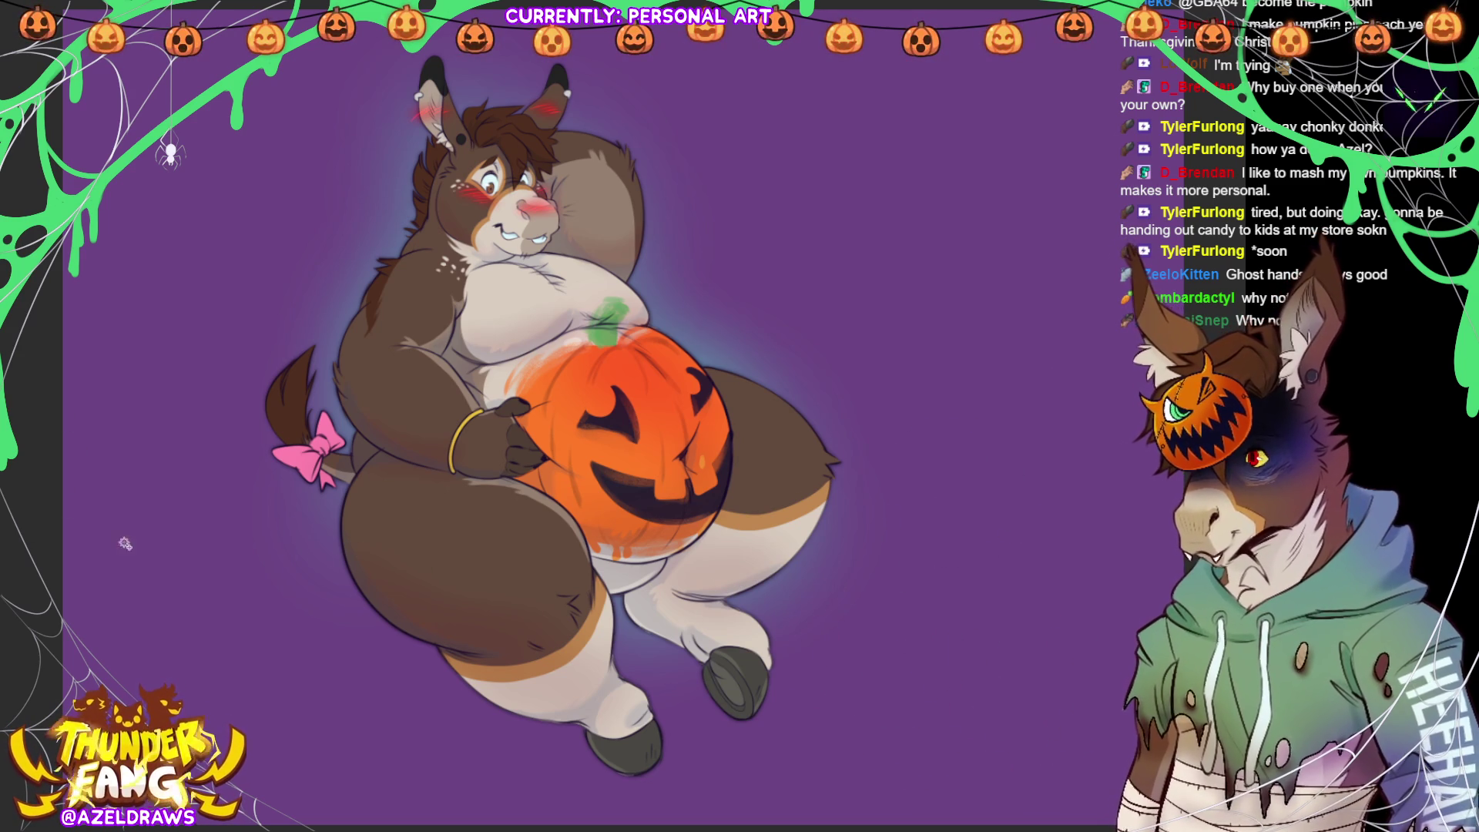
- Select the right thigh area beside the pumpkin, then deselect with Ctrl+D
click(765, 484)
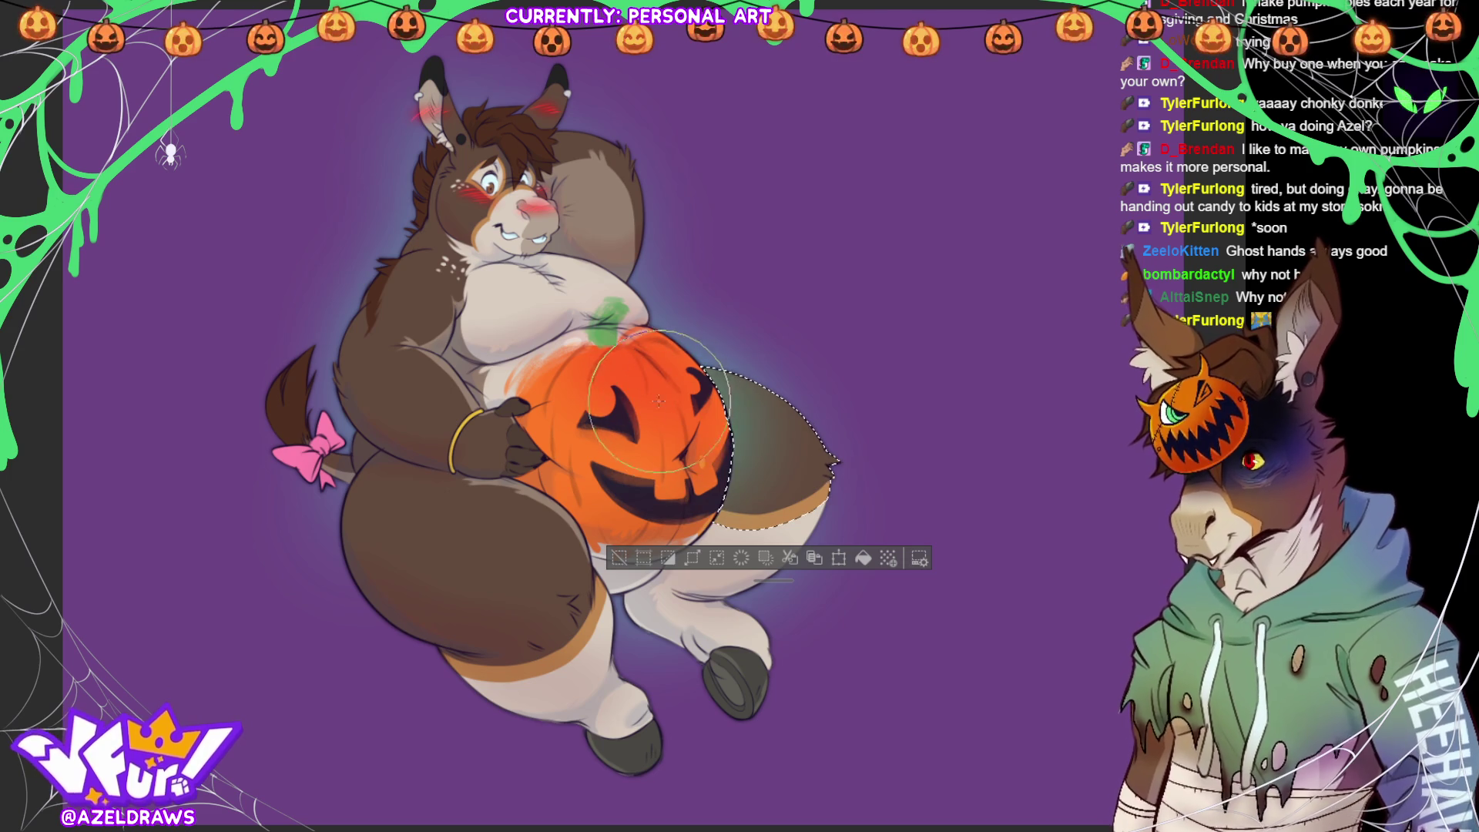
key(ctrl+d)
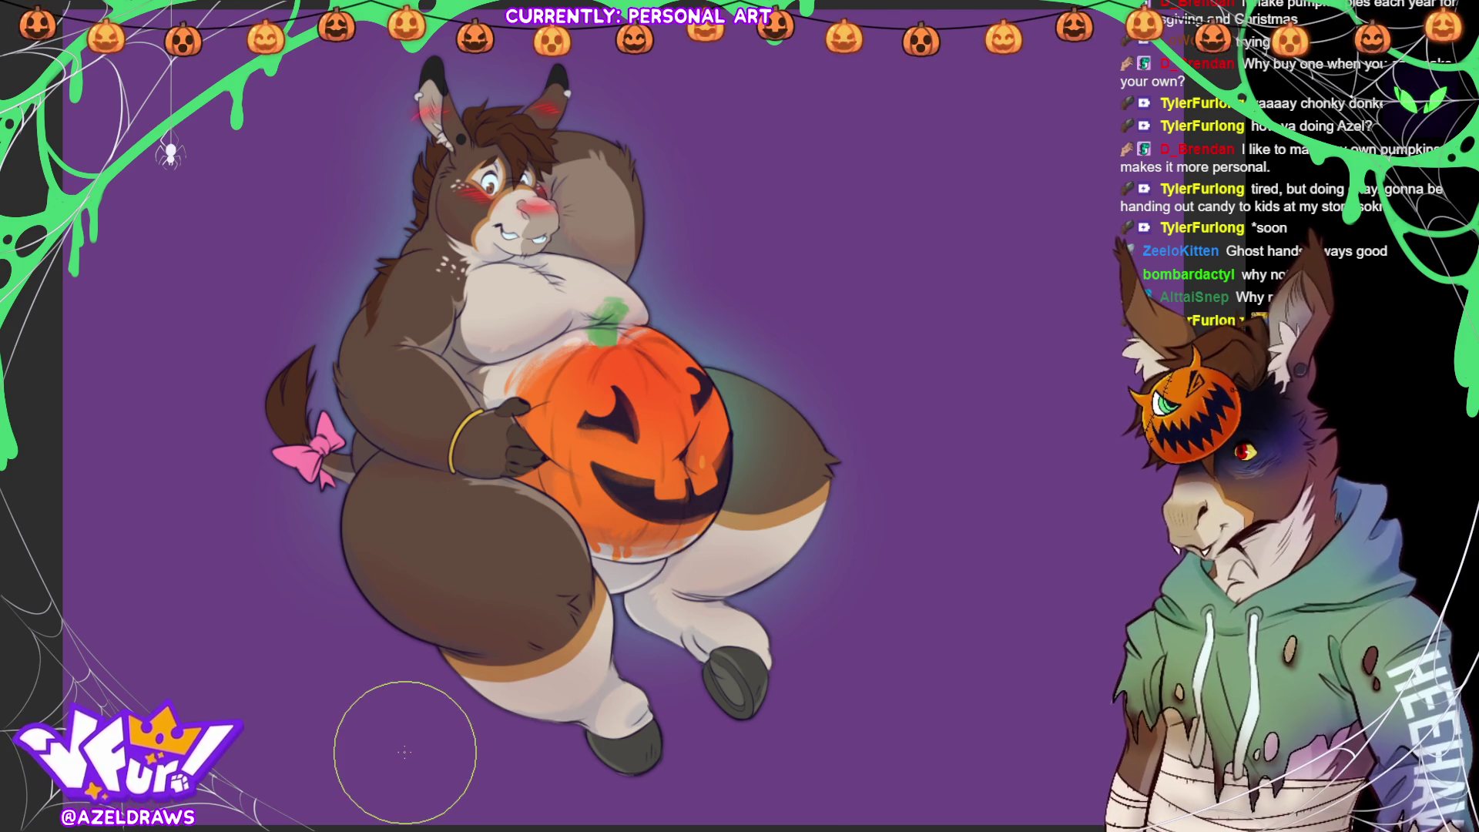